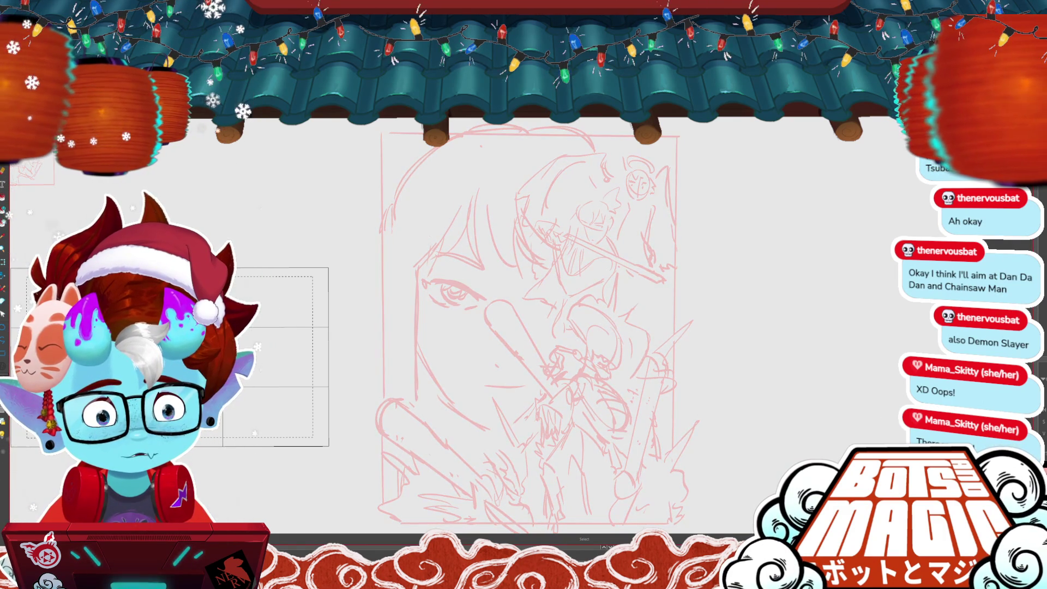
# Step: Zoom in on the devil's head and ink a first thin curve over the pink sketch
pyautogui.scroll(-3, 523, 327)
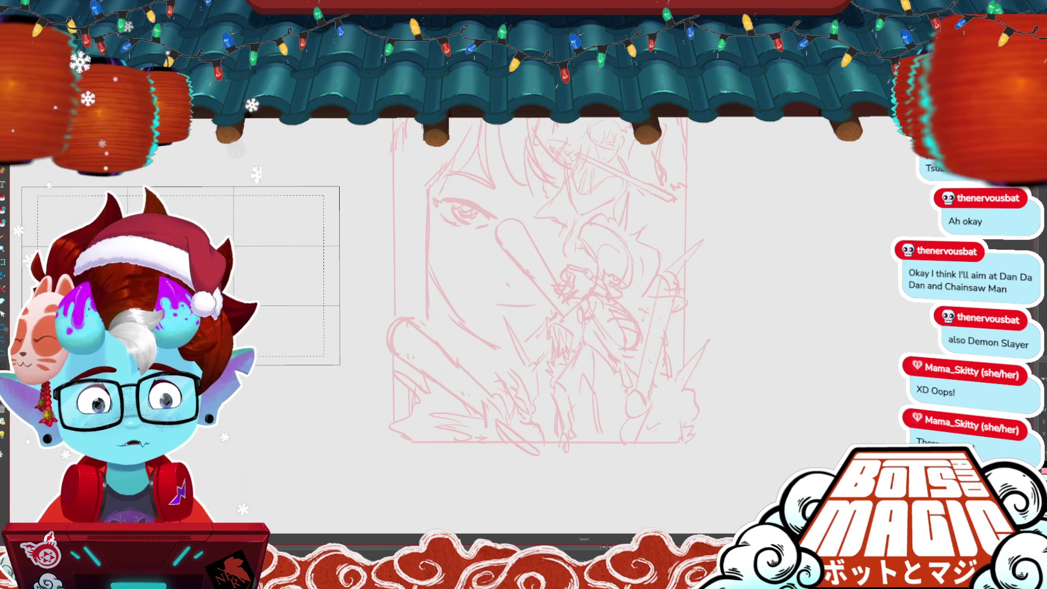
pyautogui.scroll(-3, 565, 311)
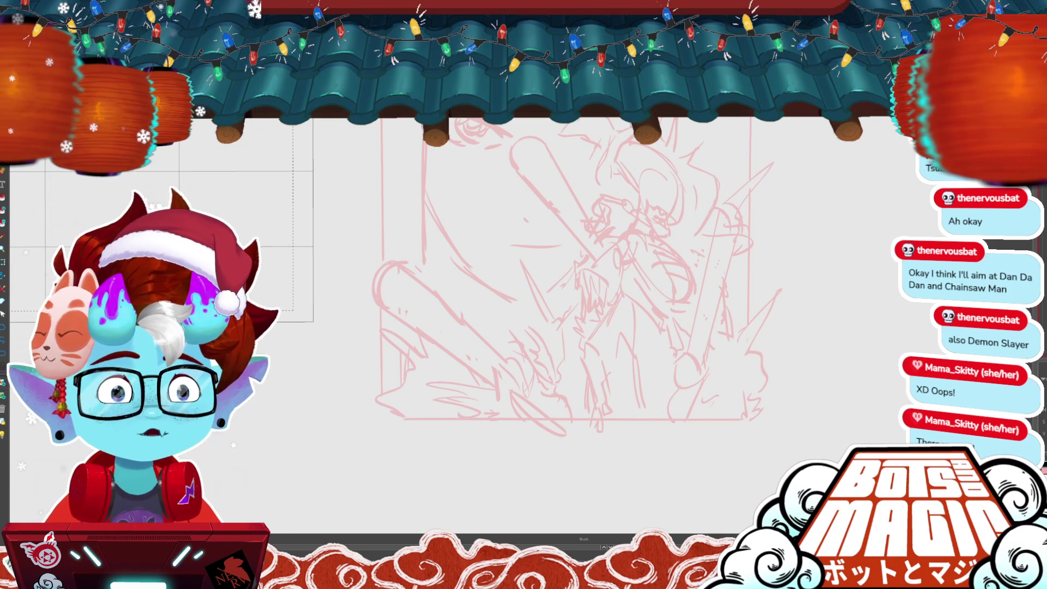
pyautogui.hotkey('ctrl', '+')
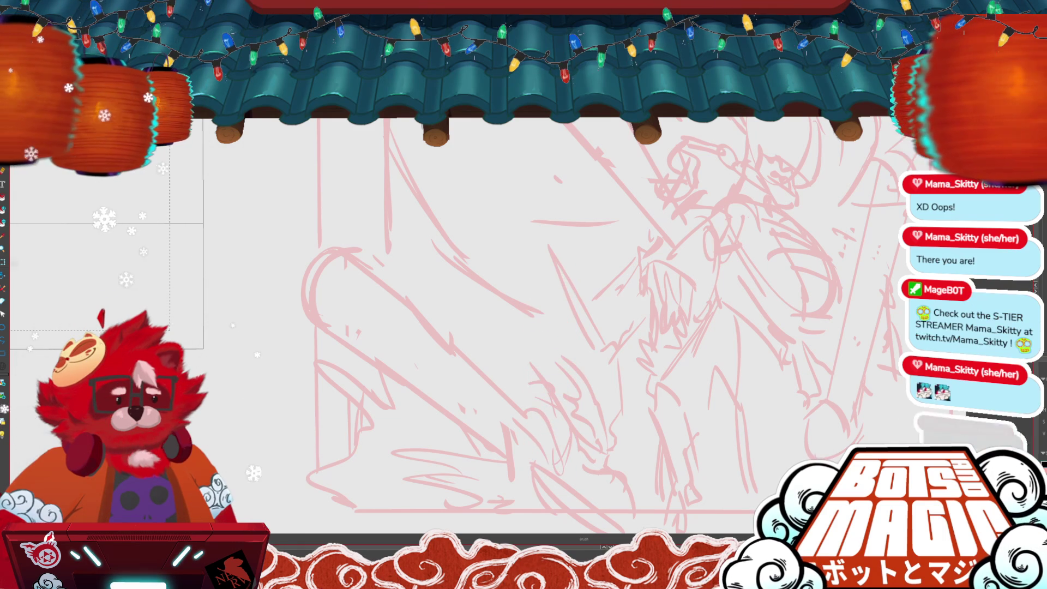
pyautogui.scroll(2, 507, 325)
pyautogui.scroll(1, 507, 324)
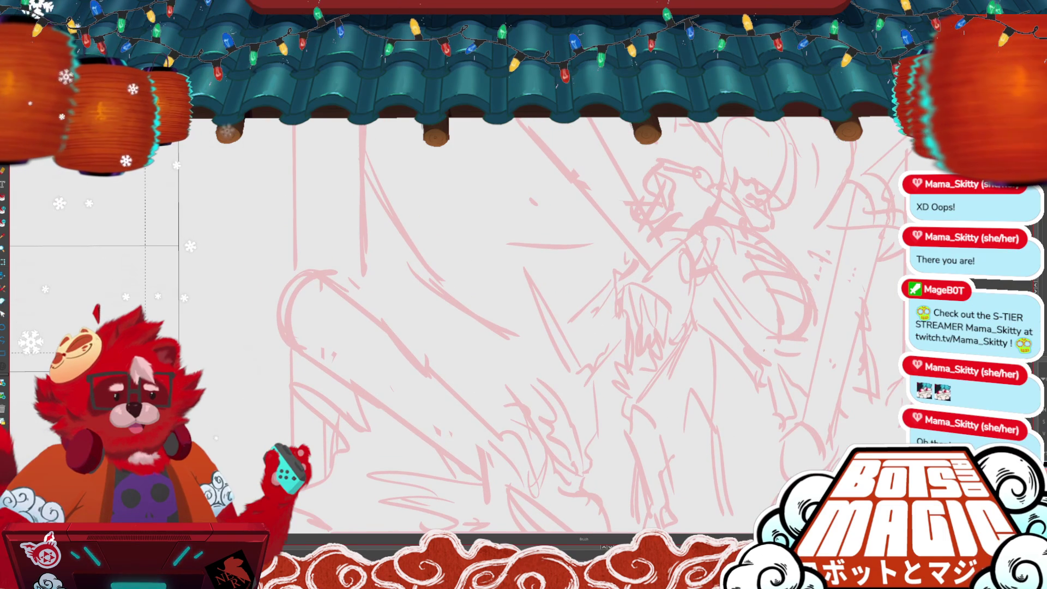
pyautogui.scroll(-1, 507, 324)
pyautogui.scroll(-1, 507, 325)
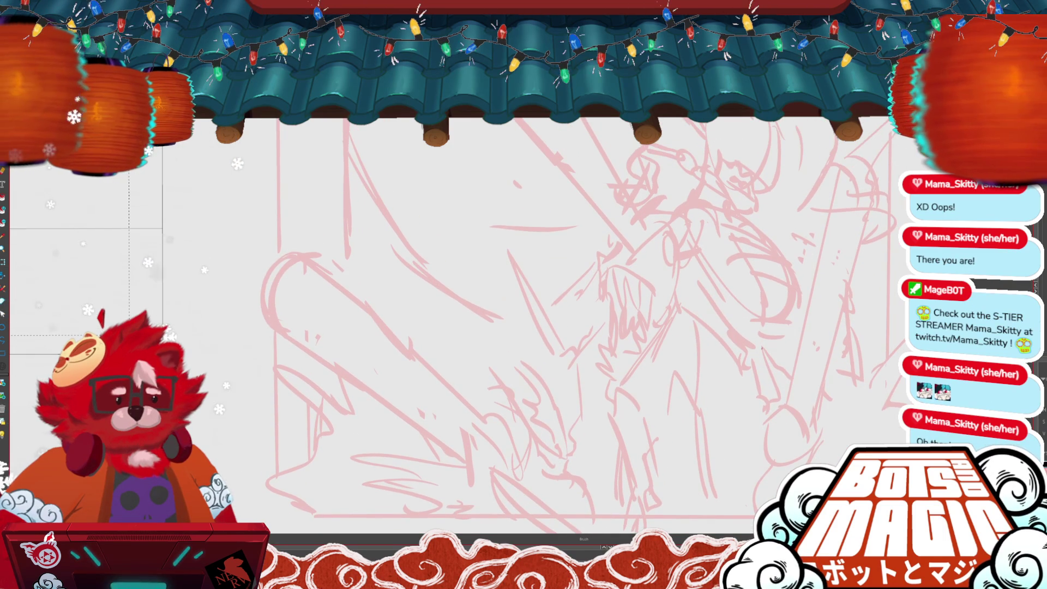
pyautogui.scroll(1, 762, 348)
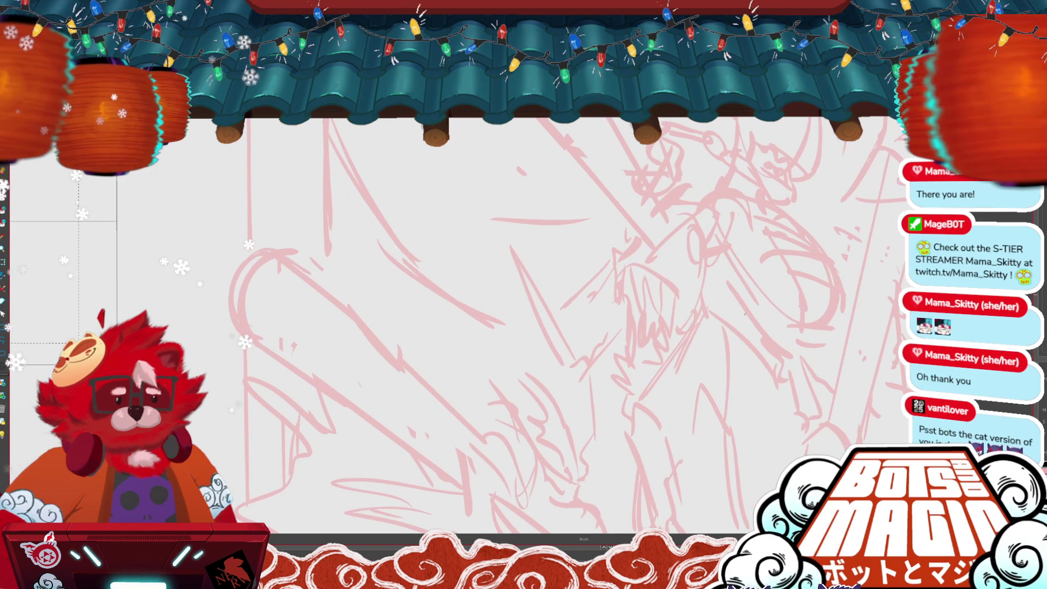
pyautogui.moveTo(598, 190); pyautogui.dragTo(598, 348)
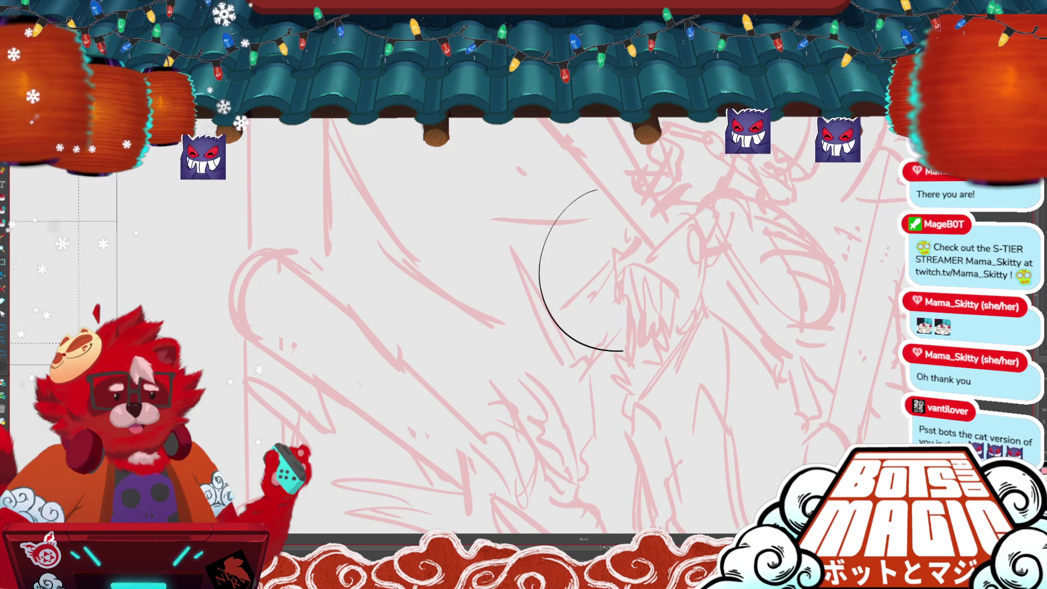
# Step: Try and undo a head outline curve, then zoom in closer on the head
pyautogui.press('m')
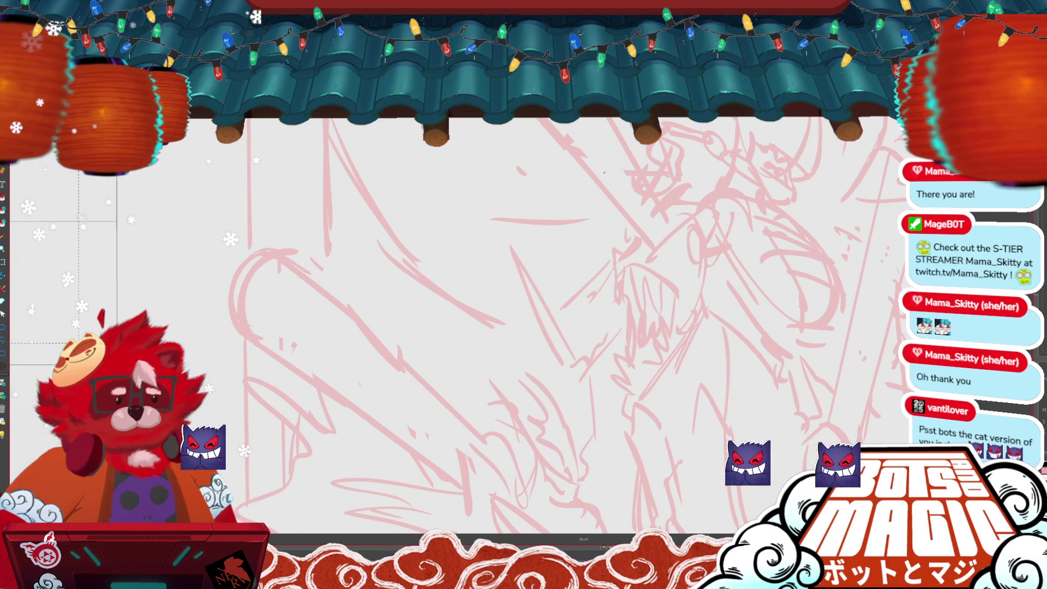
pyautogui.press('b')
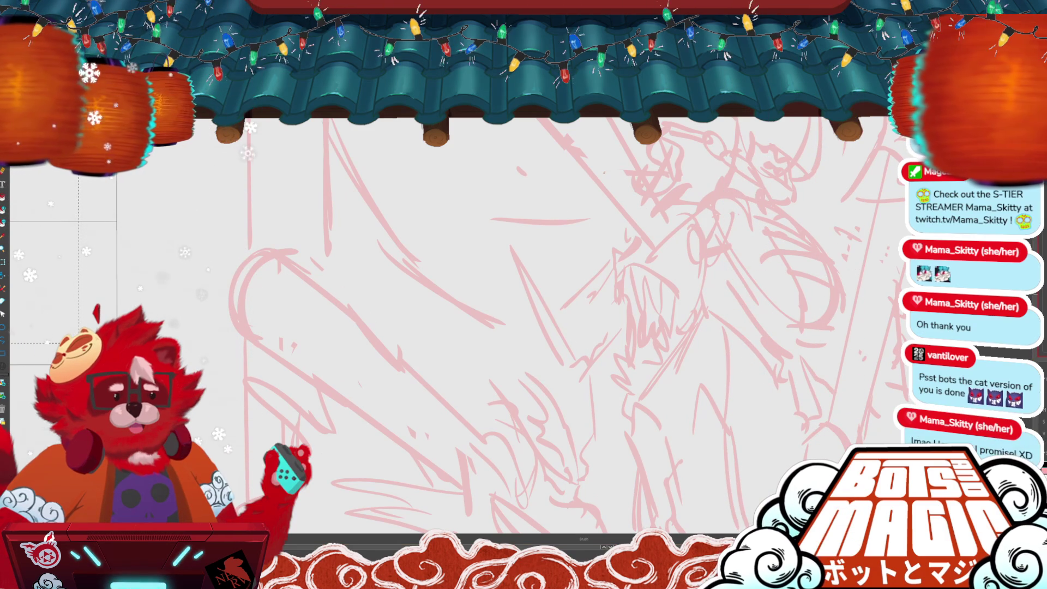
pyautogui.moveTo(623, 222); pyautogui.dragTo(665, 336)
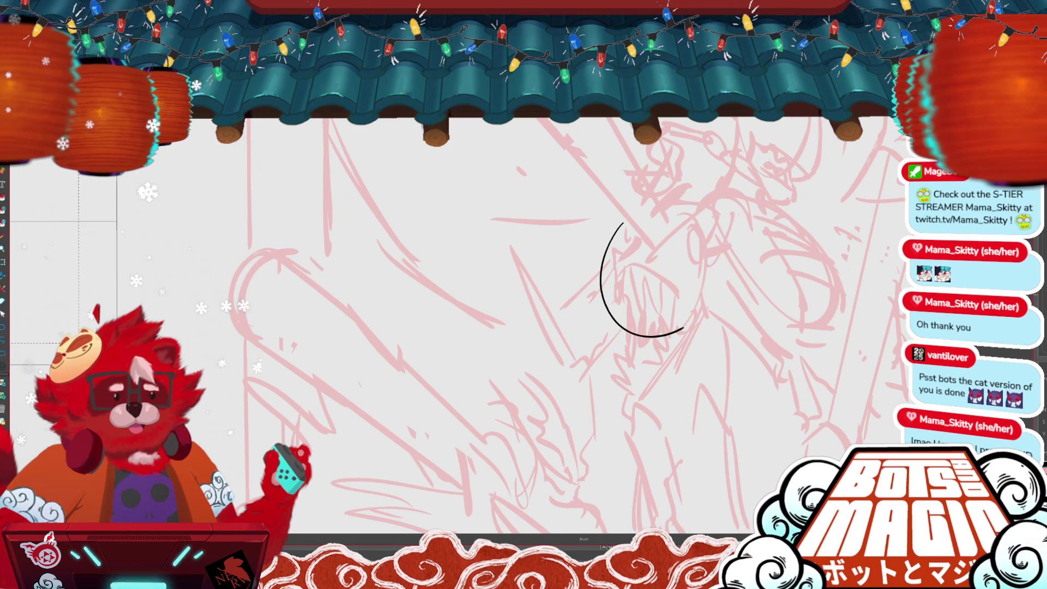
pyautogui.hotkey('ctrl', 'z')
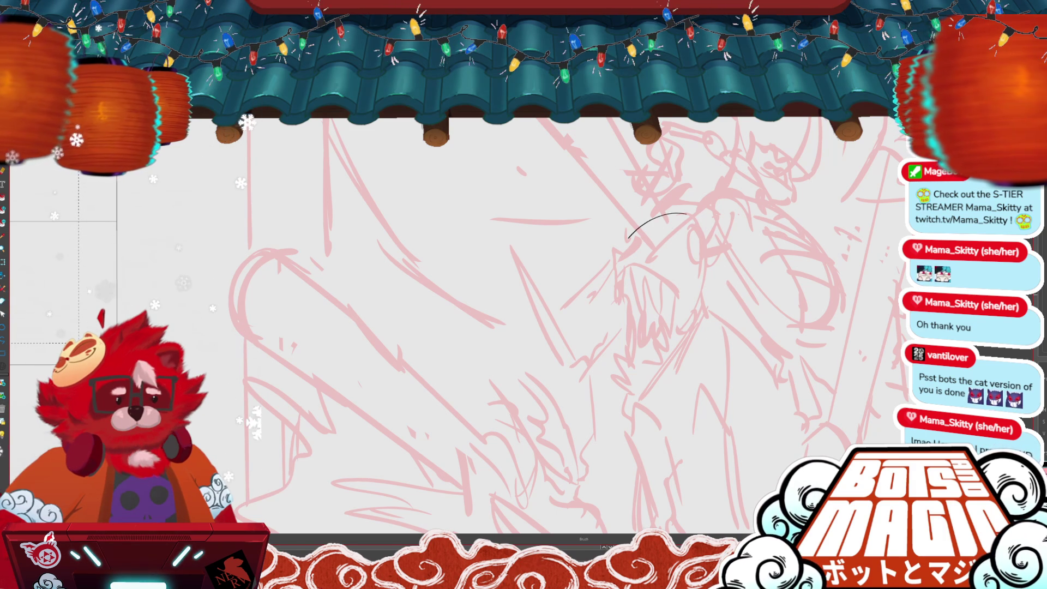
pyautogui.hotkey('ctrl', '+')
pyautogui.hotkey('ctrl', '+')
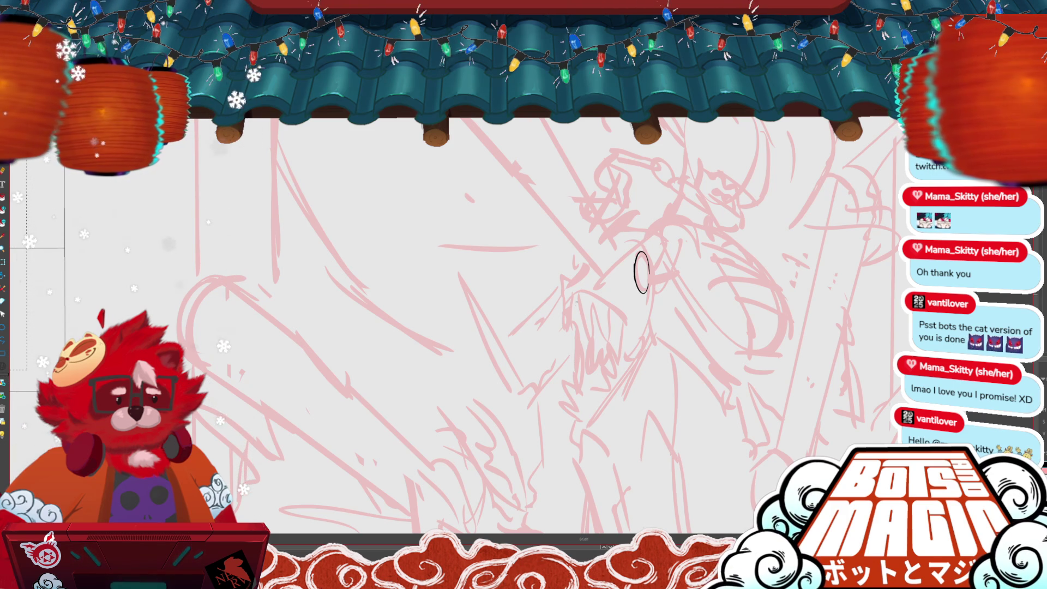
# Step: Redraw the head's top and left outline, ending in a pointed tip at lower left
pyautogui.moveTo(576, 301)
pyautogui.mouseDown()
pyautogui.moveTo(571, 250)
pyautogui.moveTo(629, 223)
pyautogui.moveTo(656, 324)
pyautogui.mouseUp()
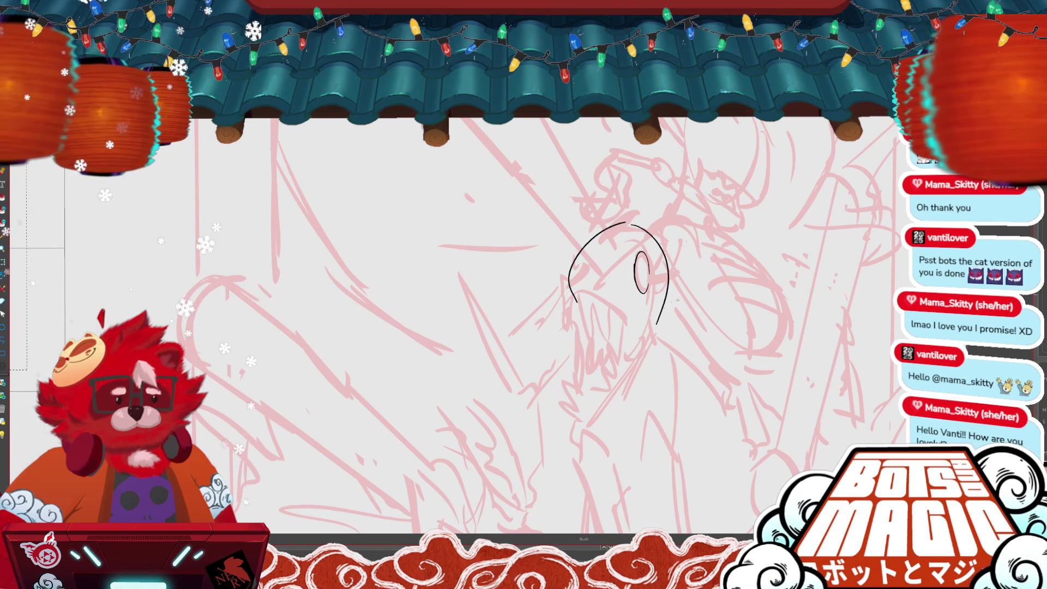
pyautogui.moveTo(577, 301)
pyautogui.mouseDown()
pyautogui.moveTo(610, 303)
pyautogui.moveTo(640, 330)
pyautogui.mouseUp()
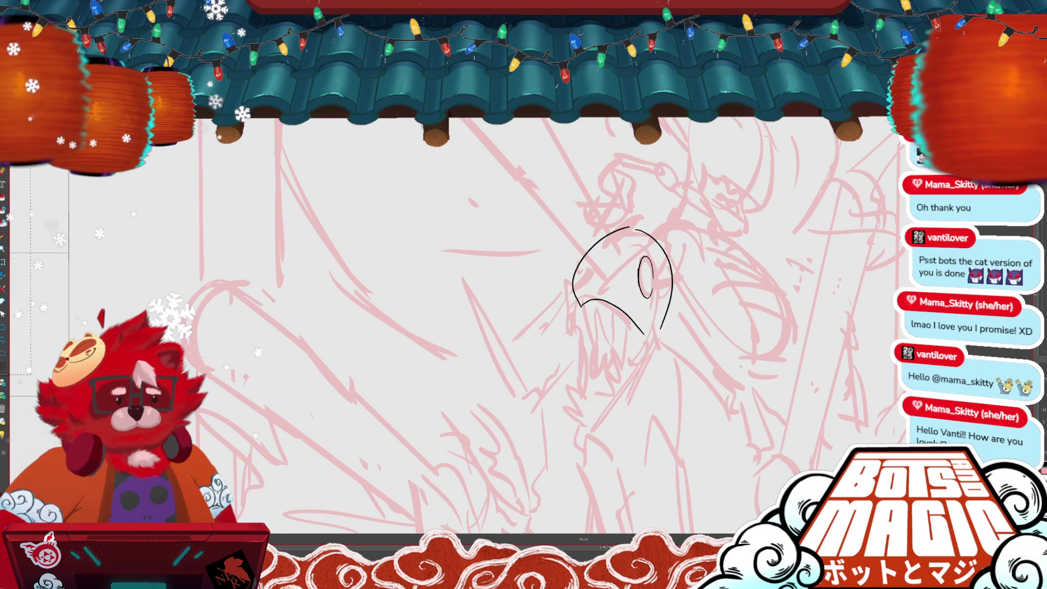
pyautogui.hotkey('ctrl', 'z')
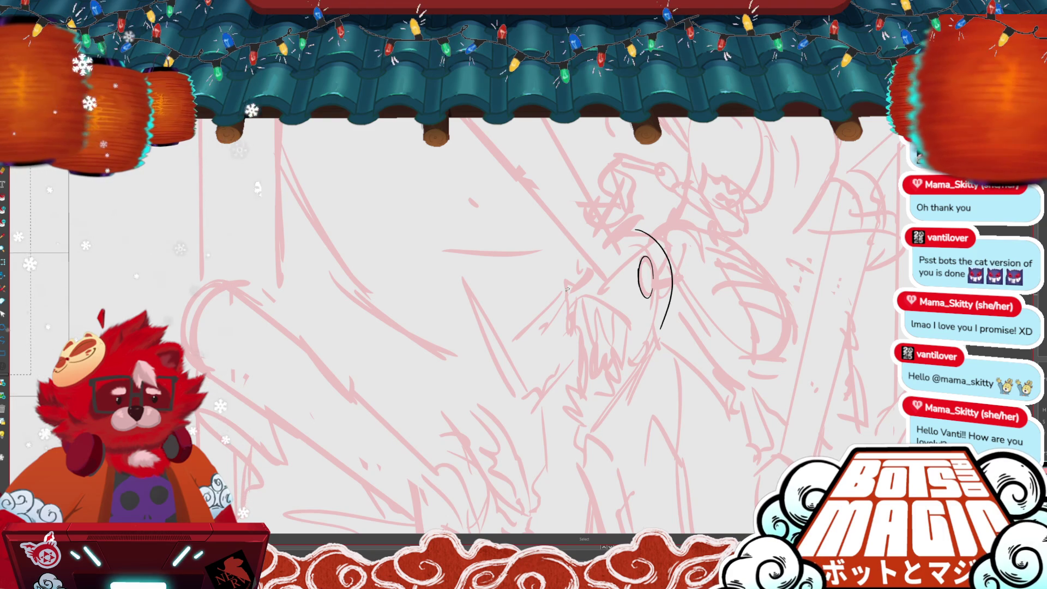
pyautogui.press('b')
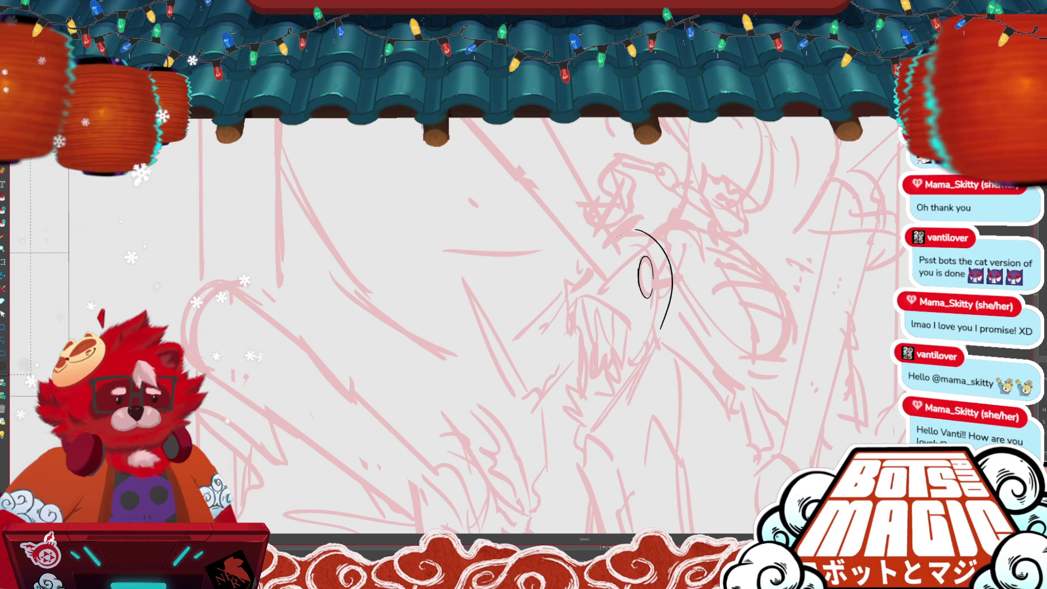
pyautogui.moveTo(633, 230); pyautogui.dragTo(577, 315)
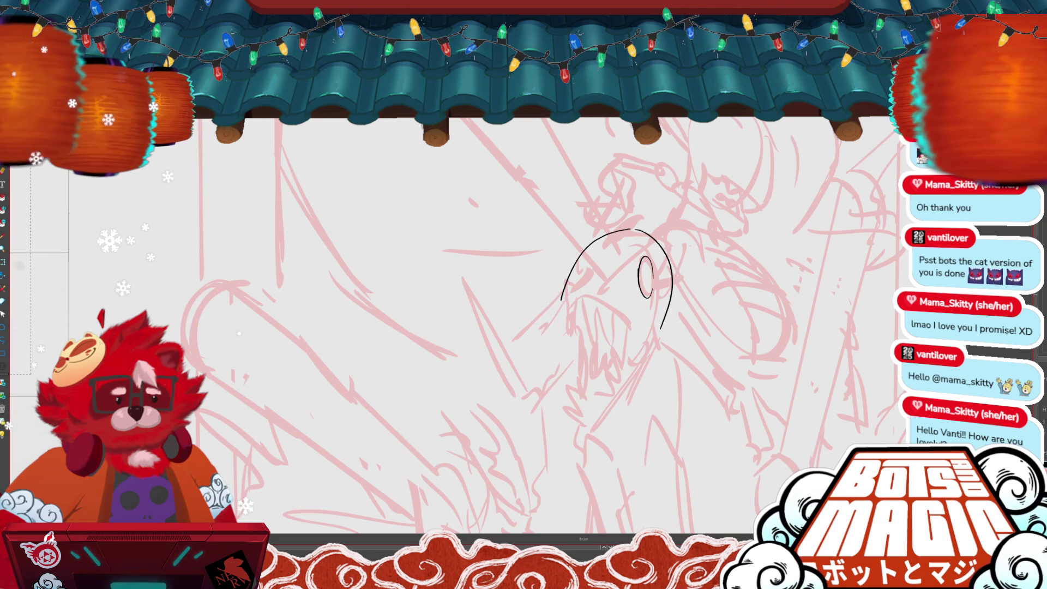
pyautogui.hotkey('ctrl', 'z')
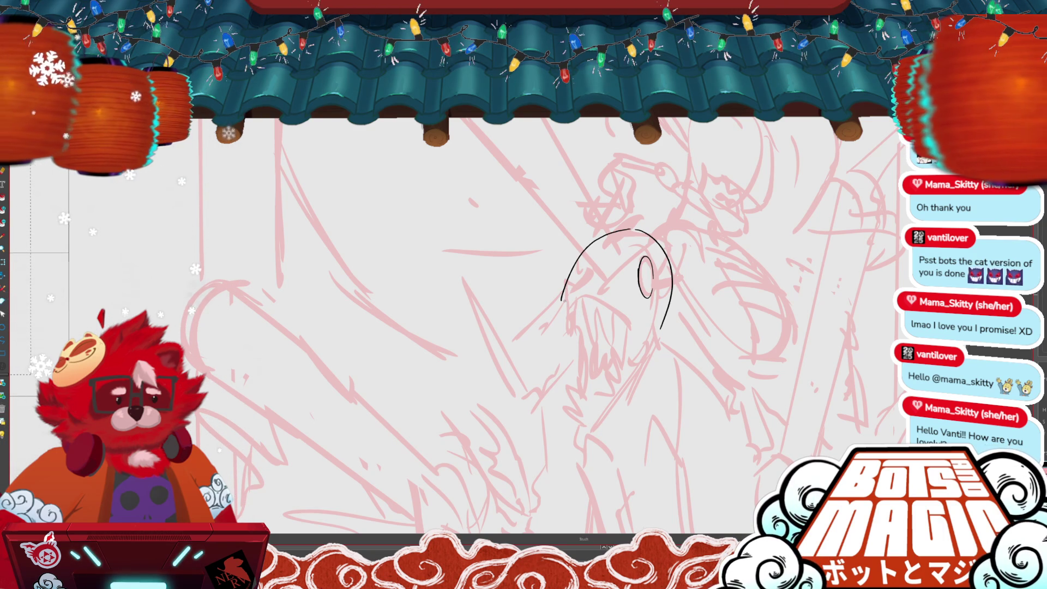
pyautogui.moveTo(561, 300)
pyautogui.mouseDown()
pyautogui.moveTo(578, 286)
pyautogui.moveTo(632, 330)
pyautogui.mouseUp()
# Step: Ink the eye's inner arc with several strokes and nudge the eye up and left
pyautogui.scroll(-2, 546, 327)
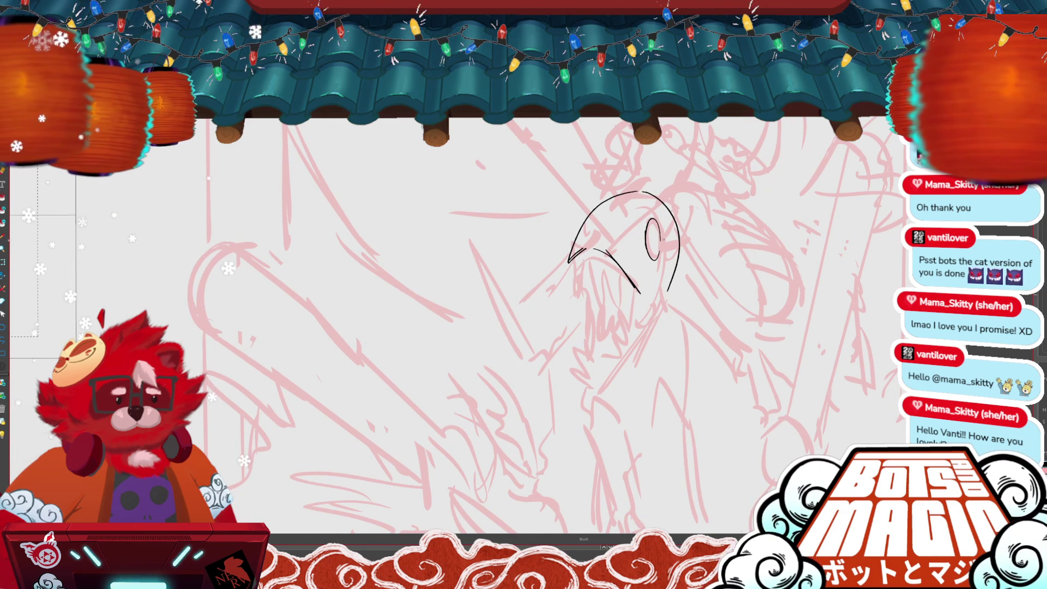
pyautogui.moveTo(610, 256); pyautogui.dragTo(650, 211)
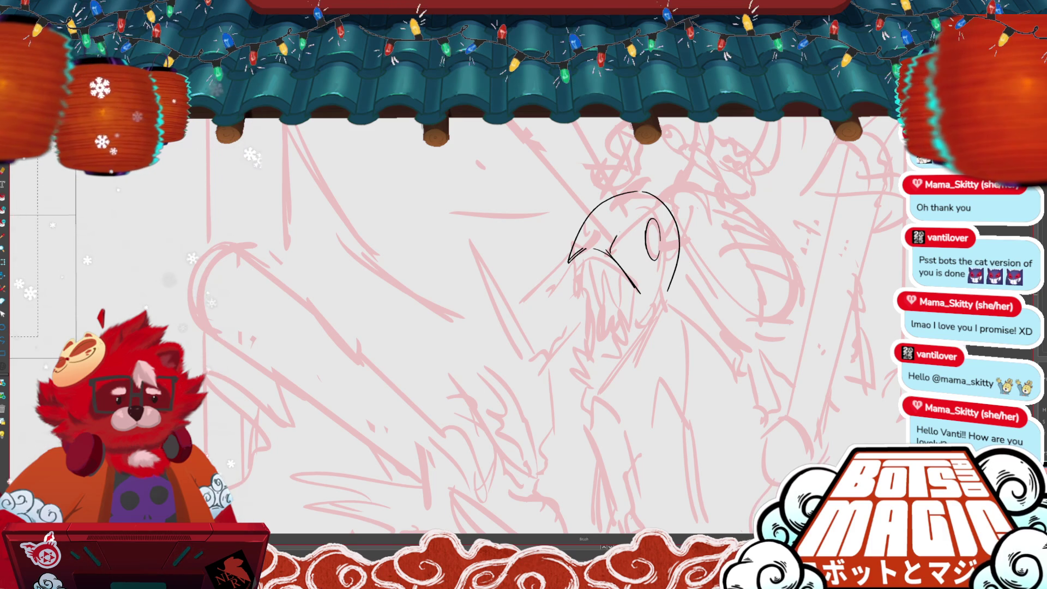
pyautogui.moveTo(613, 254); pyautogui.dragTo(650, 212)
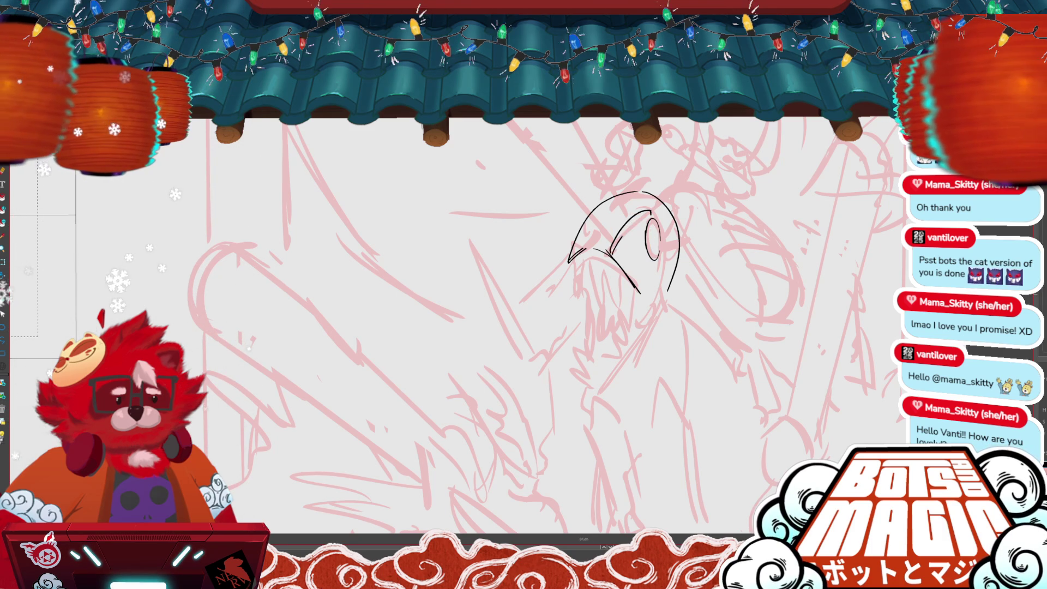
pyautogui.click(650, 254)
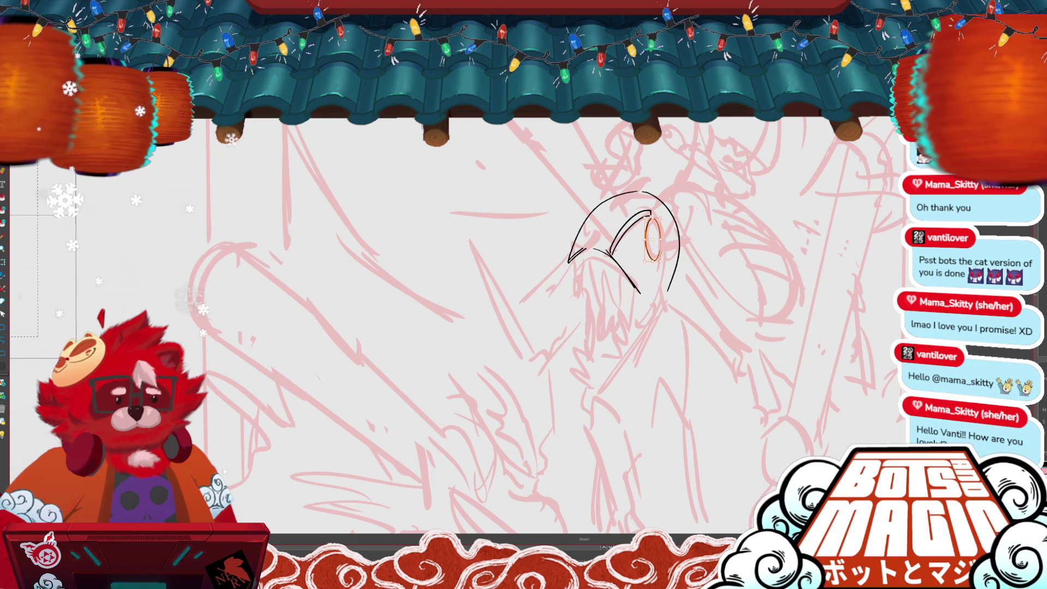
pyautogui.moveTo(650, 254); pyautogui.dragTo(638, 249)
pyautogui.click(714, 193)
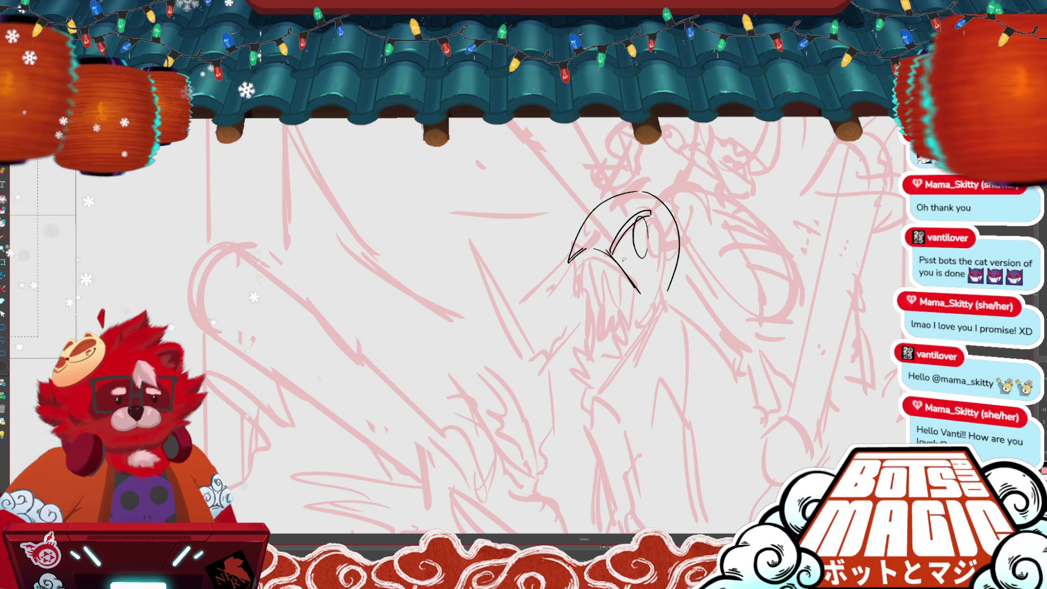
pyautogui.press('b')
pyautogui.moveTo(615, 256); pyautogui.dragTo(648, 217)
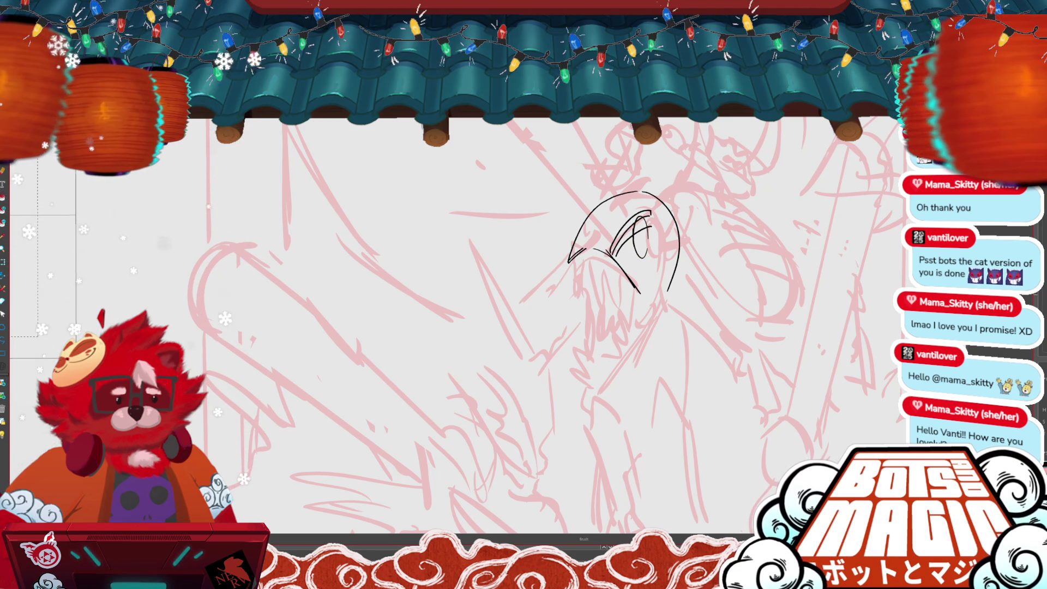
pyautogui.moveTo(617, 253); pyautogui.dragTo(651, 223)
pyautogui.moveTo(615, 254); pyautogui.dragTo(650, 216)
pyautogui.press('v')
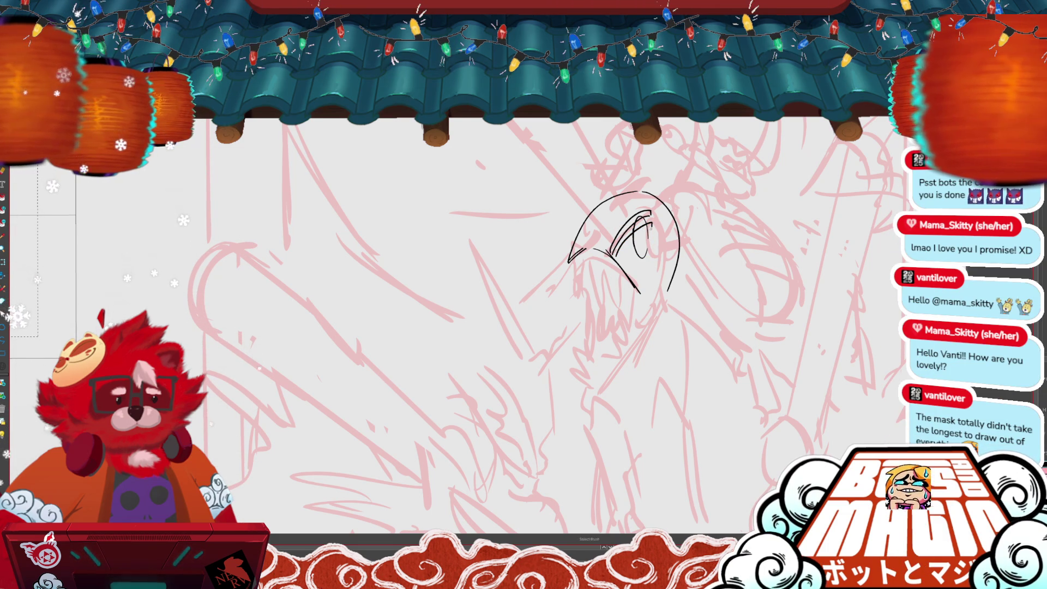
pyautogui.press('b')
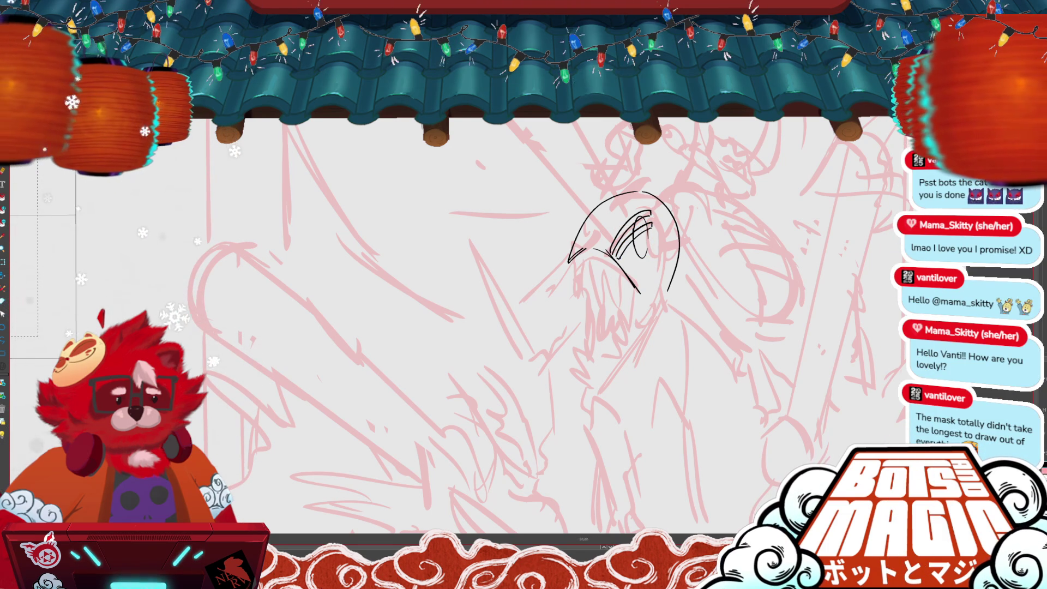
# Step: Ink jagged teeth along the jaw's left side and add another tooth at right
pyautogui.scroll(-2, 418, 289)
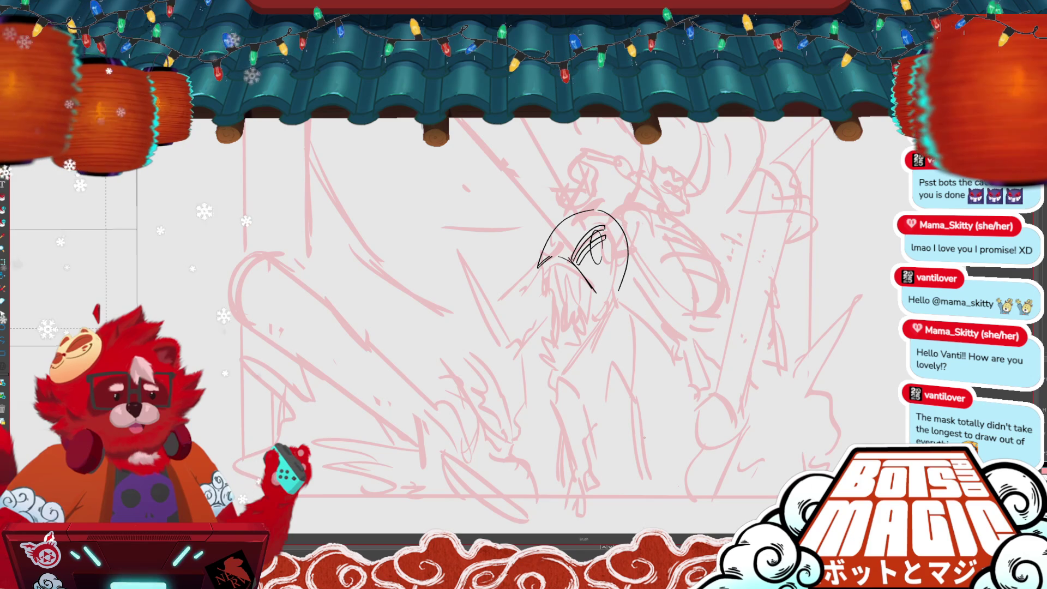
pyautogui.hscroll(-3, 545, 316)
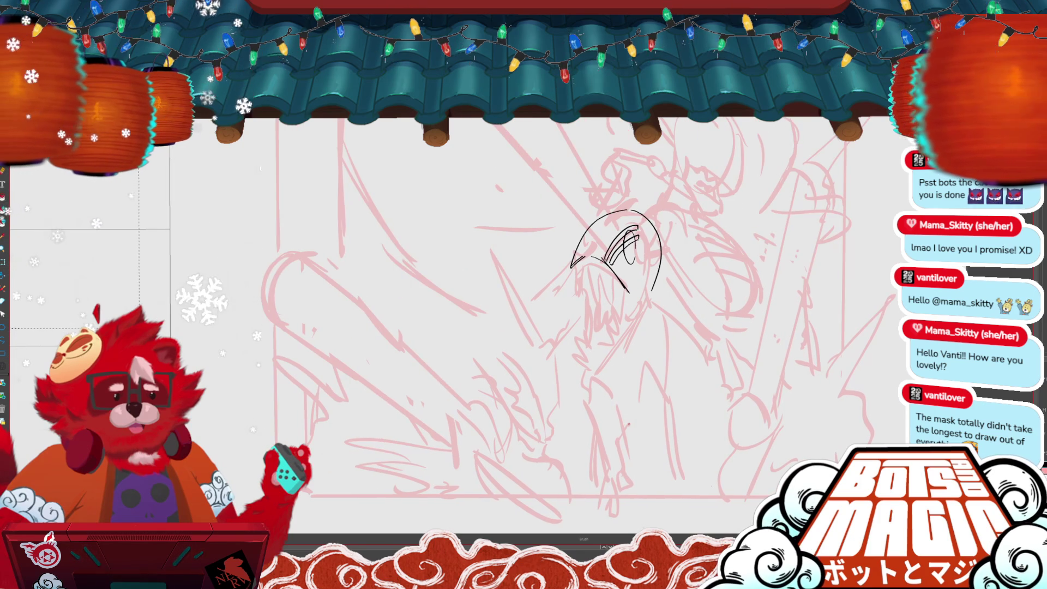
pyautogui.scroll(1, 545, 316)
pyautogui.hscroll(-1, 546, 317)
pyautogui.press('m')
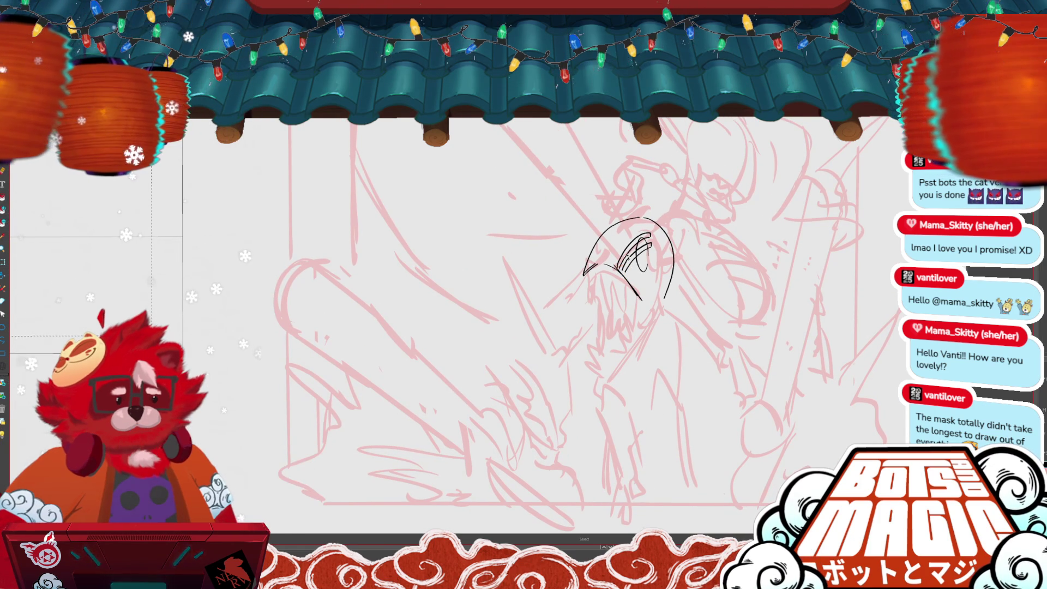
pyautogui.moveTo(586, 268); pyautogui.dragTo(584, 306)
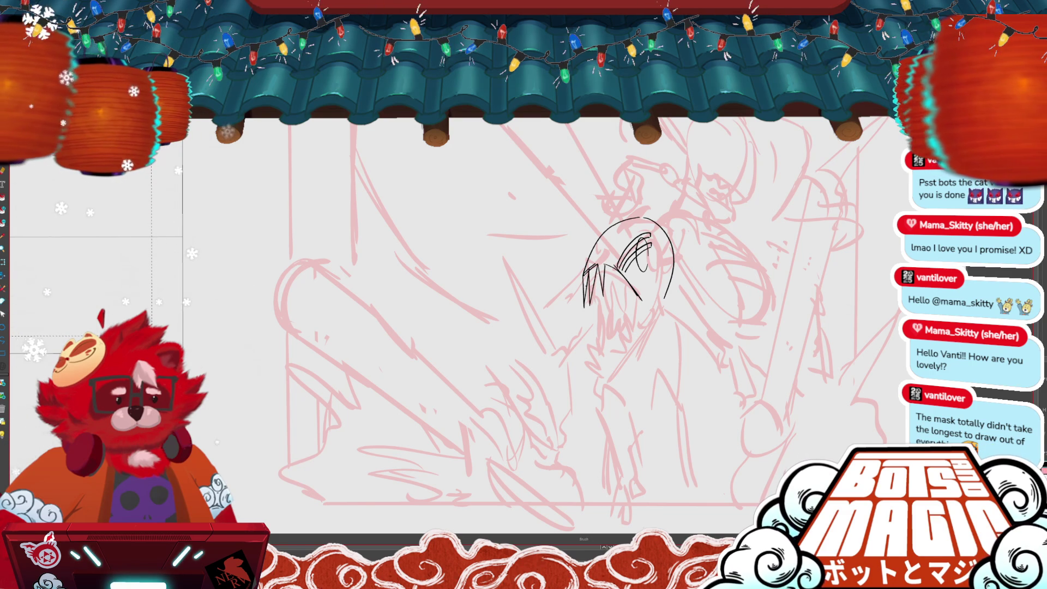
pyautogui.press('v')
pyautogui.click(600, 284)
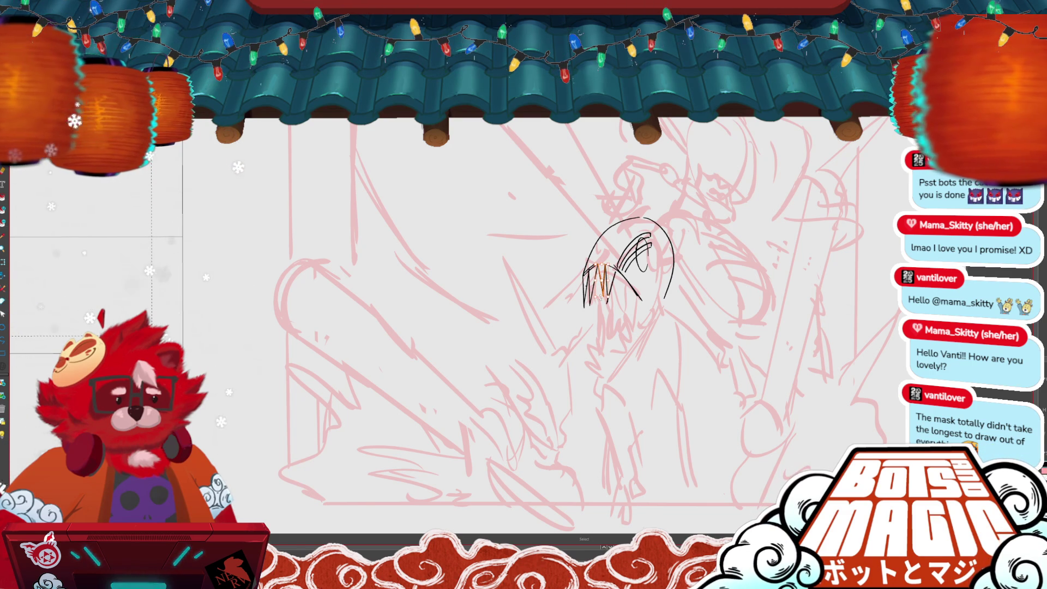
pyautogui.click(616, 265)
pyautogui.press('b')
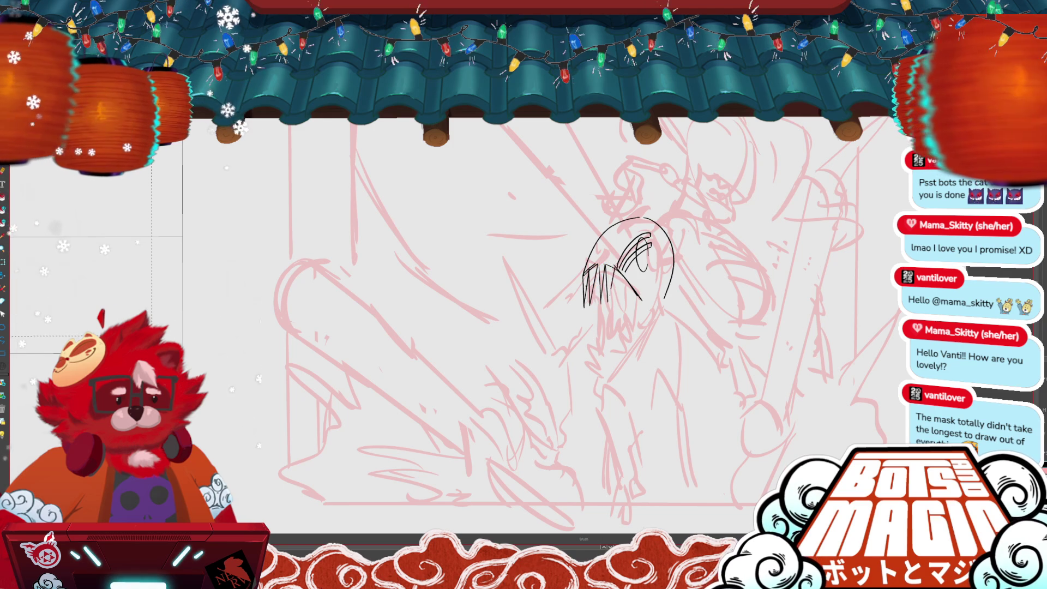
pyautogui.moveTo(619, 270); pyautogui.dragTo(623, 312)
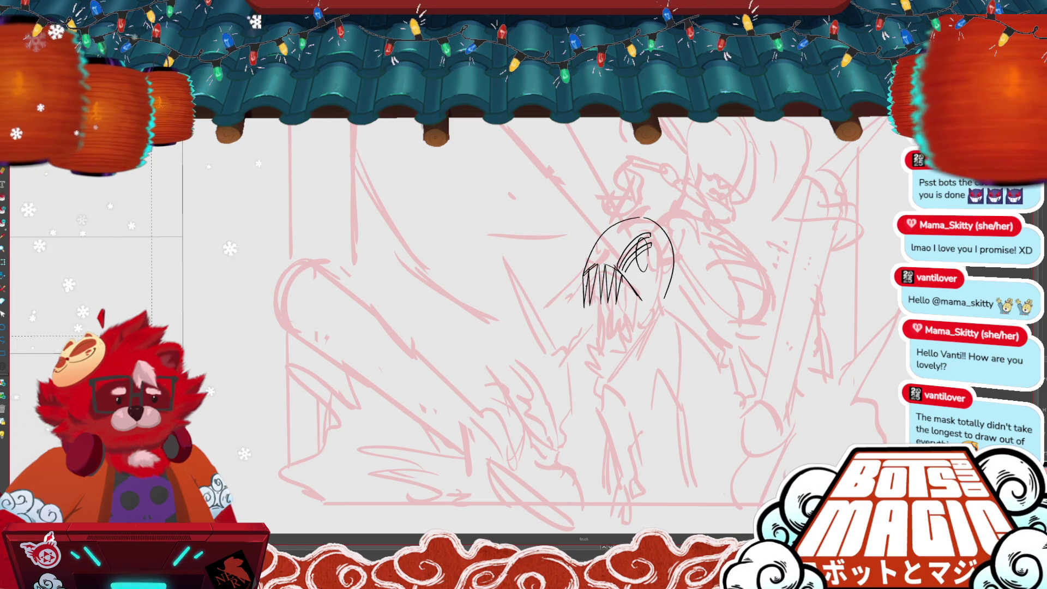
# Step: Add teeth on the jaw's right and curves on the head's right side, recentring the view
pyautogui.moveTo(625, 274); pyautogui.dragTo(632, 320)
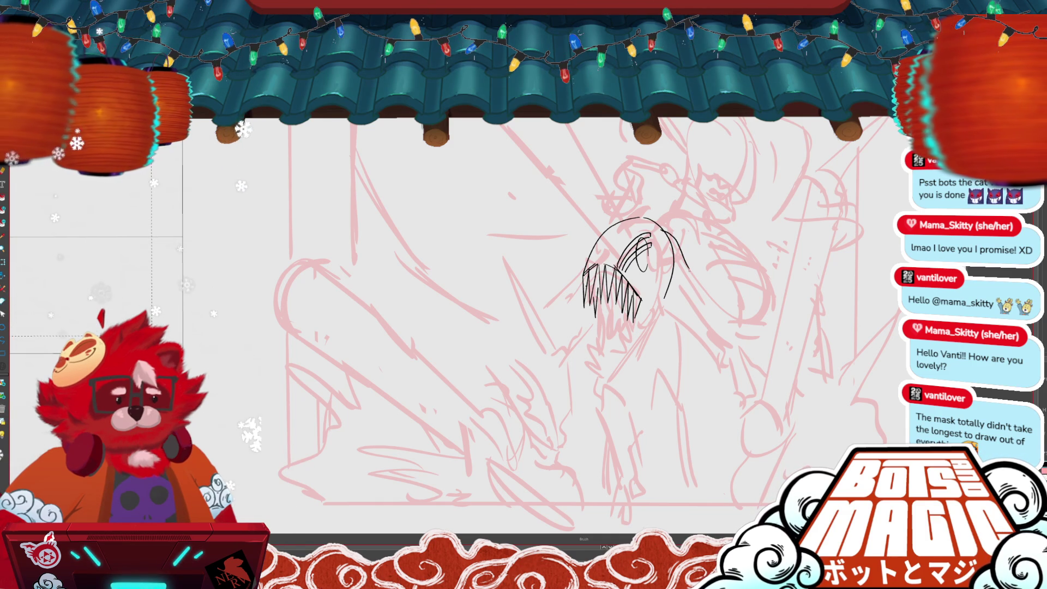
pyautogui.moveTo(685, 268); pyautogui.dragTo(691, 294)
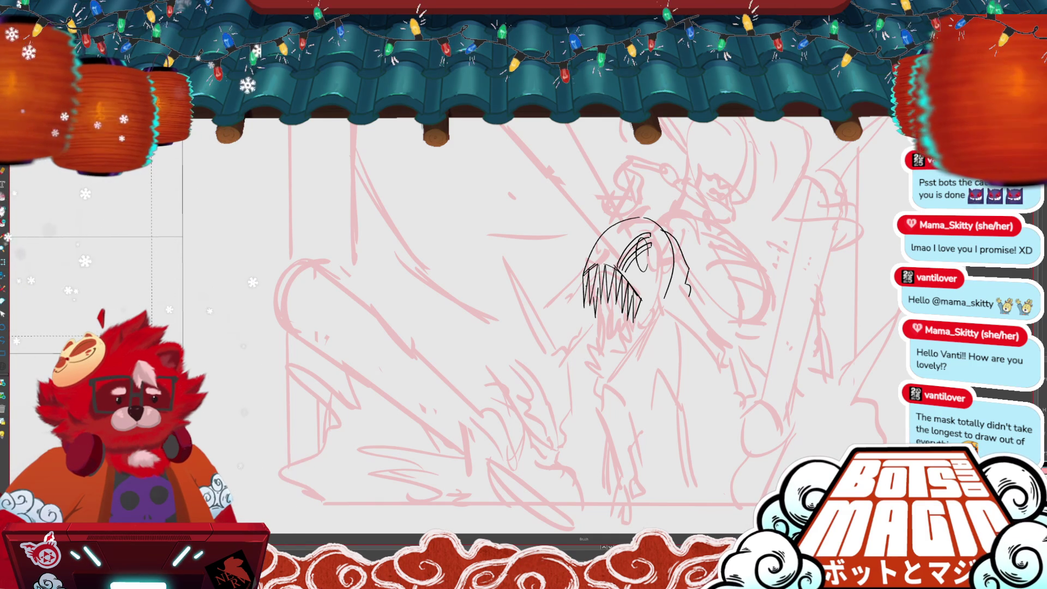
pyautogui.moveTo(672, 265); pyautogui.dragTo(674, 284)
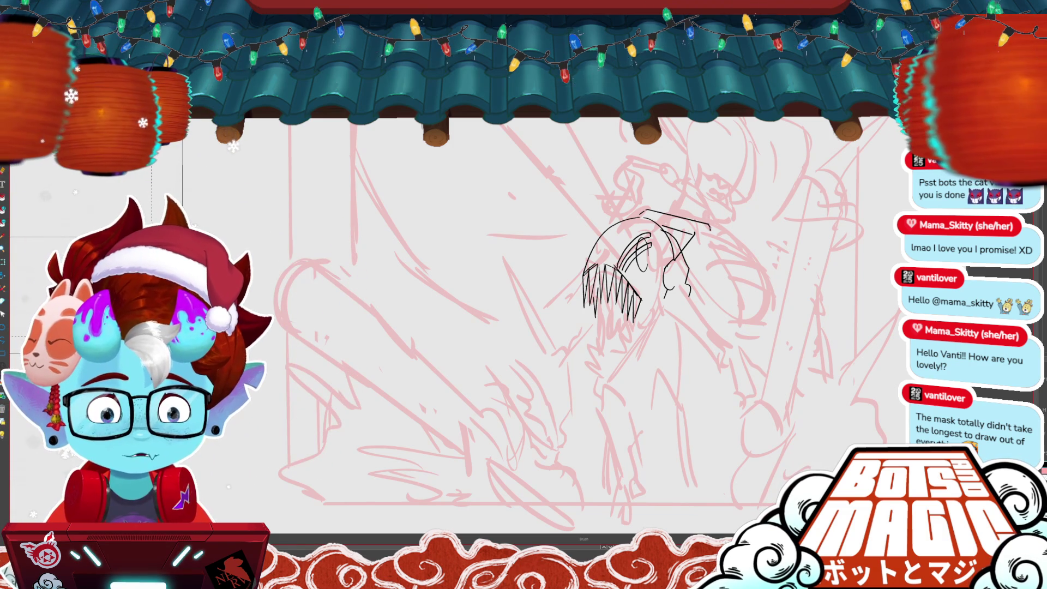
pyautogui.moveTo(710, 224); pyautogui.dragTo(710, 236)
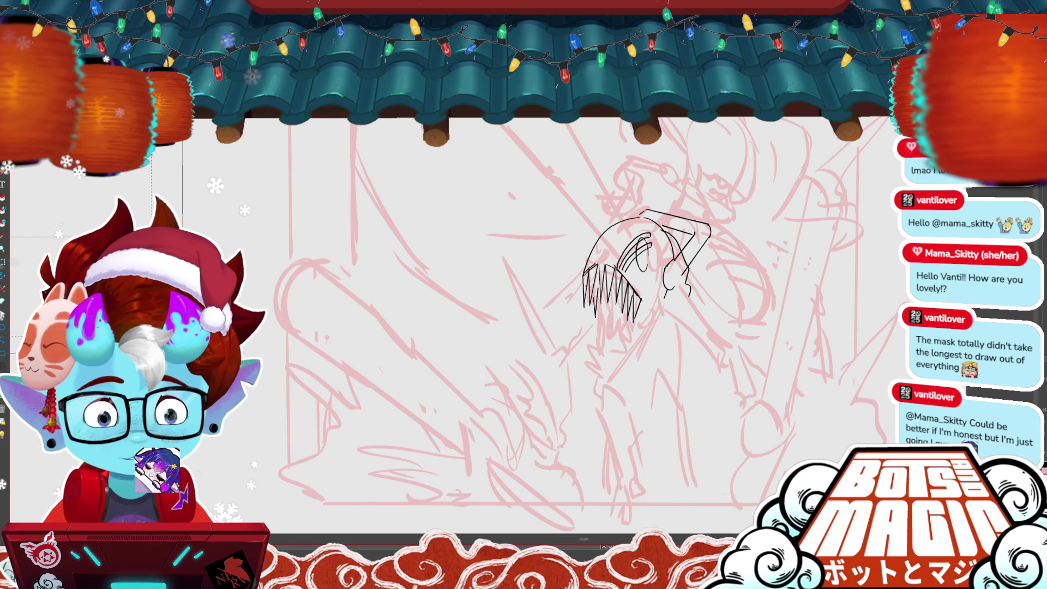
pyautogui.scroll(-2, 674, 263)
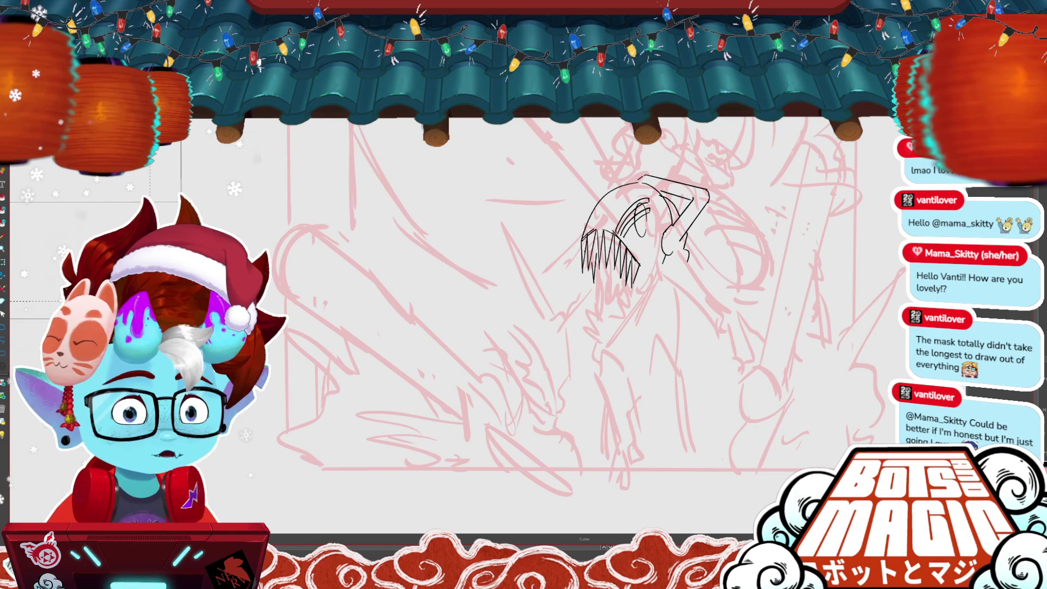
pyautogui.moveTo(571, 295); pyautogui.dragTo(594, 331)
pyautogui.moveTo(673, 267); pyautogui.dragTo(707, 283)
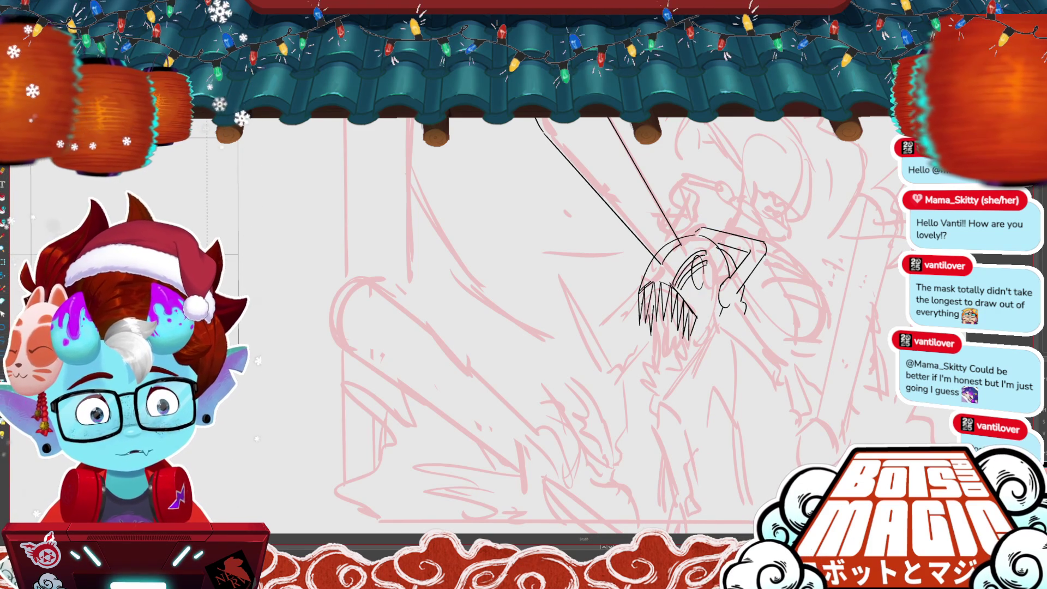
# Step: Undo the curved strokes around the eye while panning to recentre the head
pyautogui.scroll(-3, 664, 219)
pyautogui.scroll(4, 665, 220)
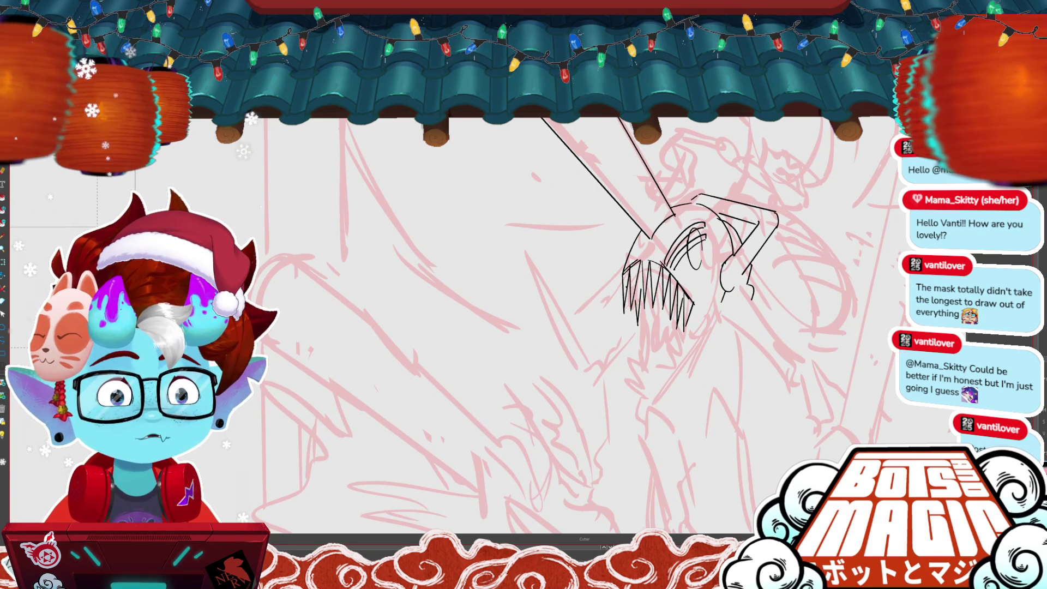
pyautogui.scroll(-2, 576, 324)
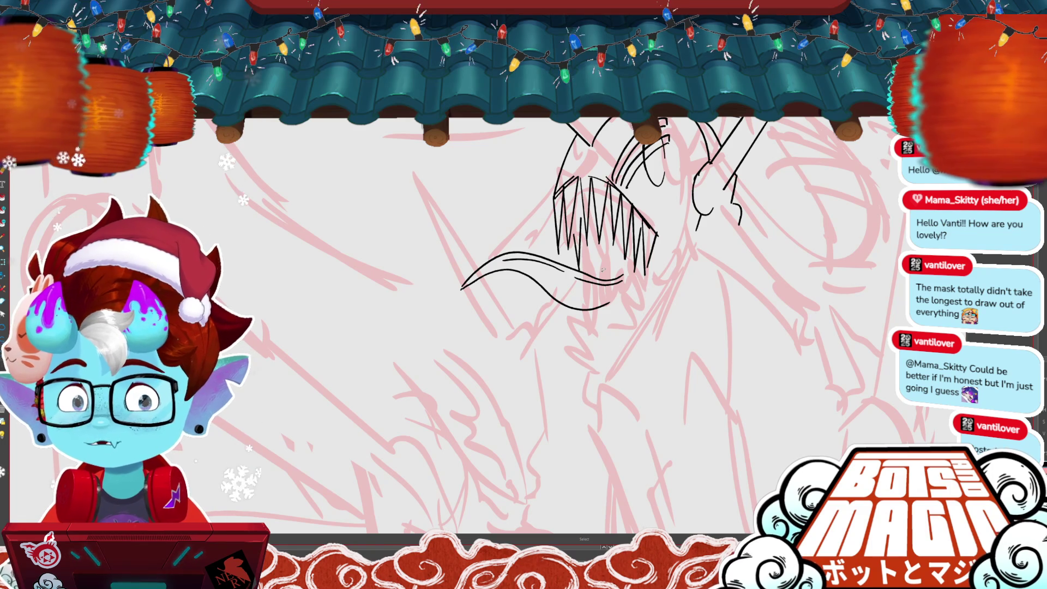
pyautogui.moveTo(602, 269); pyautogui.dragTo(649, 313)
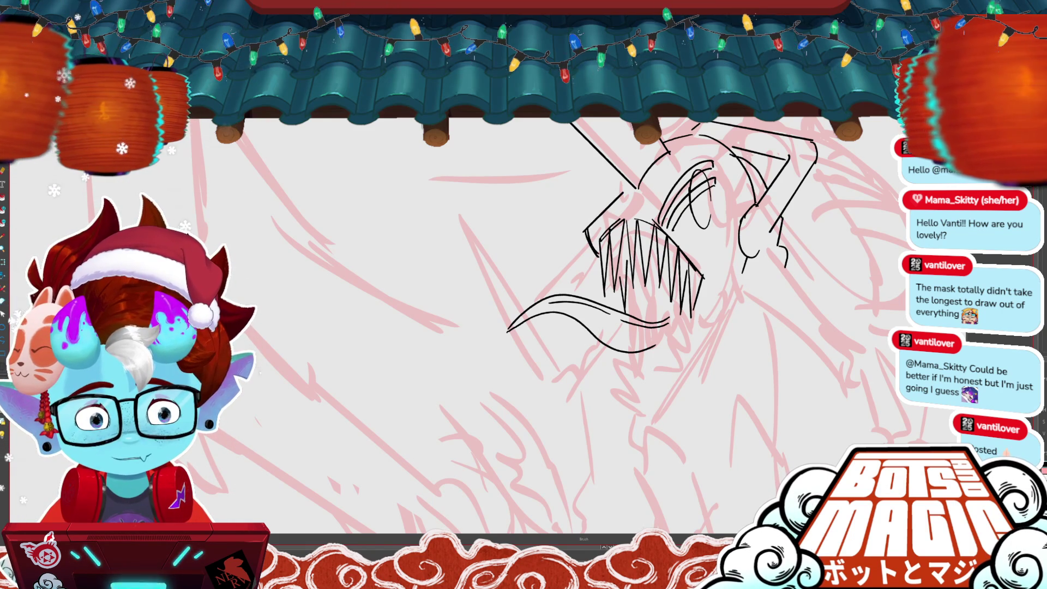
pyautogui.hotkey('ctrl', 'z')
pyautogui.hotkey('ctrl', 'z')
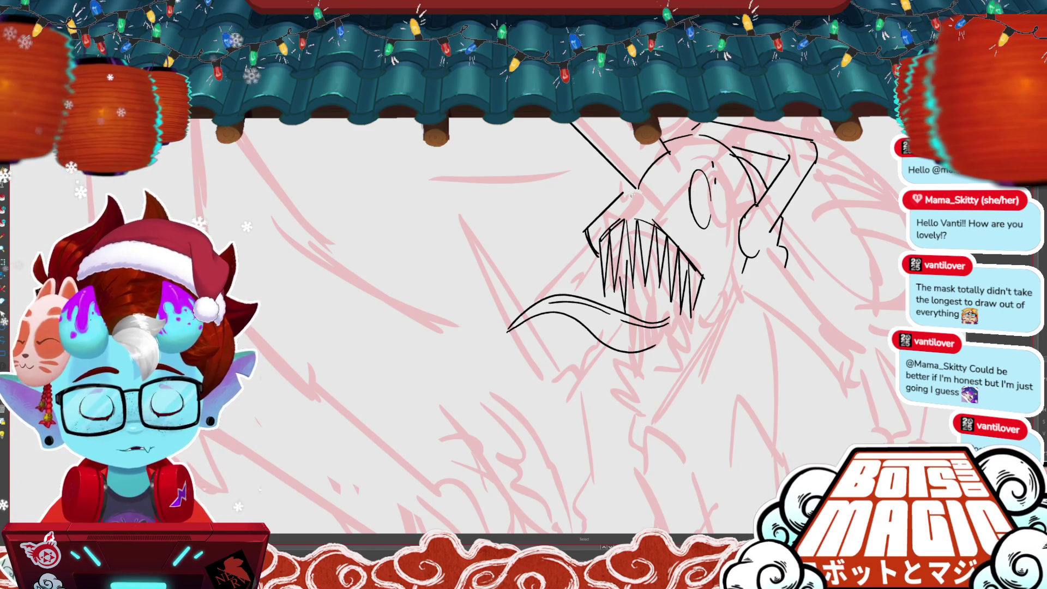
pyautogui.moveTo(795, 392); pyautogui.dragTo(705, 414)
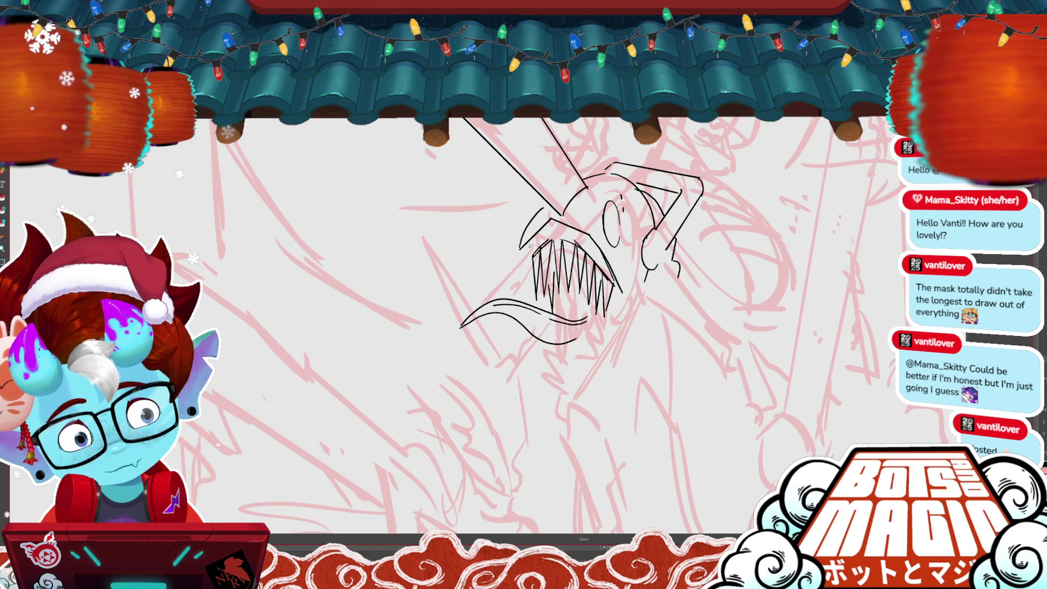
pyautogui.scroll(-5, 545, 328)
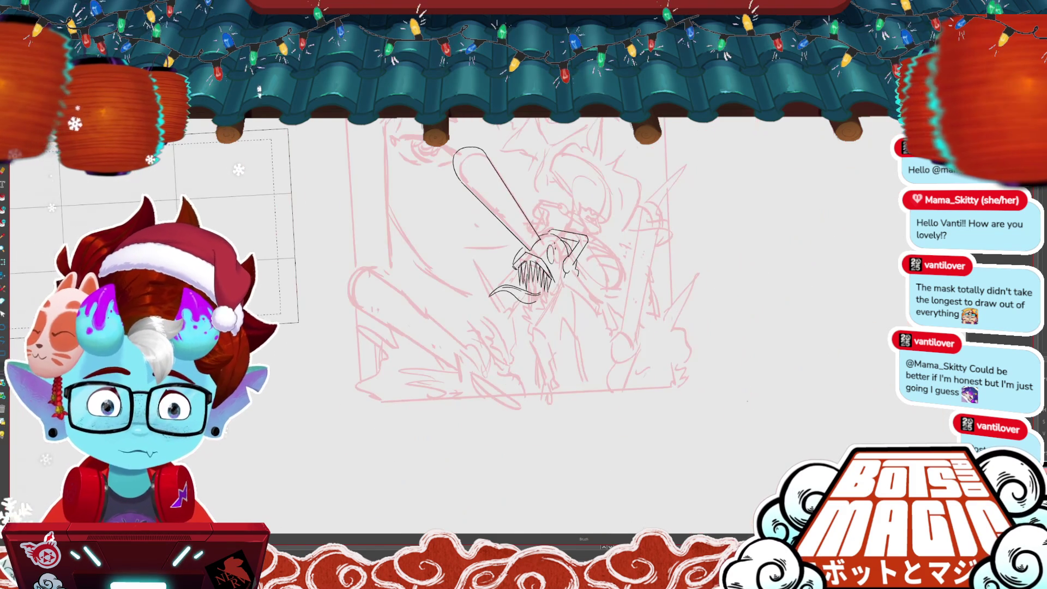
# Step: Undo the small strokes near the teeth and erase the angular lines around the head and eye
pyautogui.scroll(3, 545, 328)
pyautogui.hotkey('ctrl', 'z')
pyautogui.hotkey('ctrl', 'z')
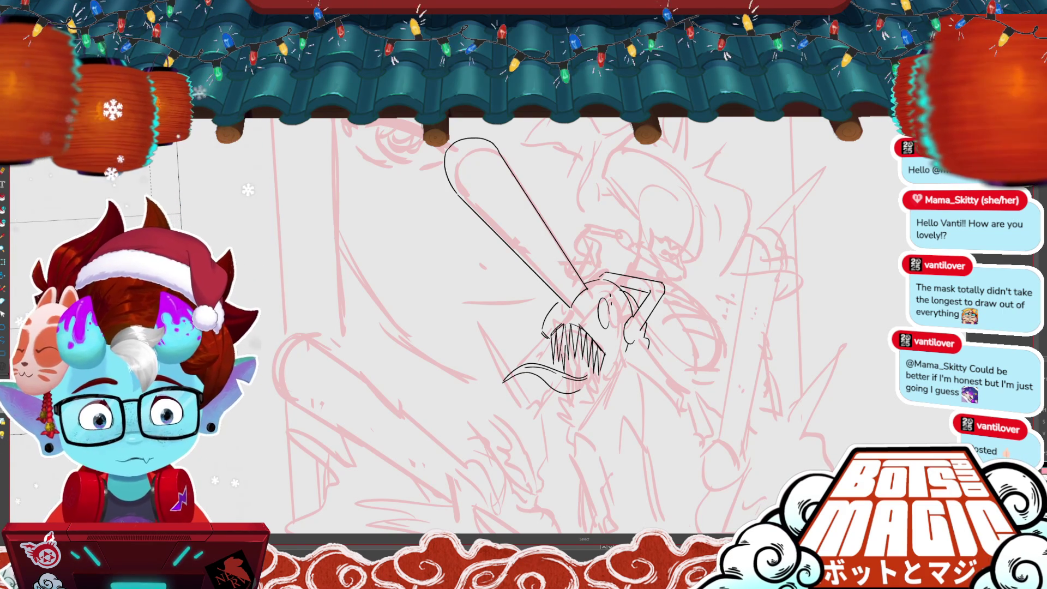
pyautogui.scroll(-3, 562, 327)
pyautogui.moveTo(532, 256)
pyautogui.mouseDown()
pyautogui.moveTo(523, 220)
pyautogui.moveTo(600, 195)
pyautogui.mouseUp()
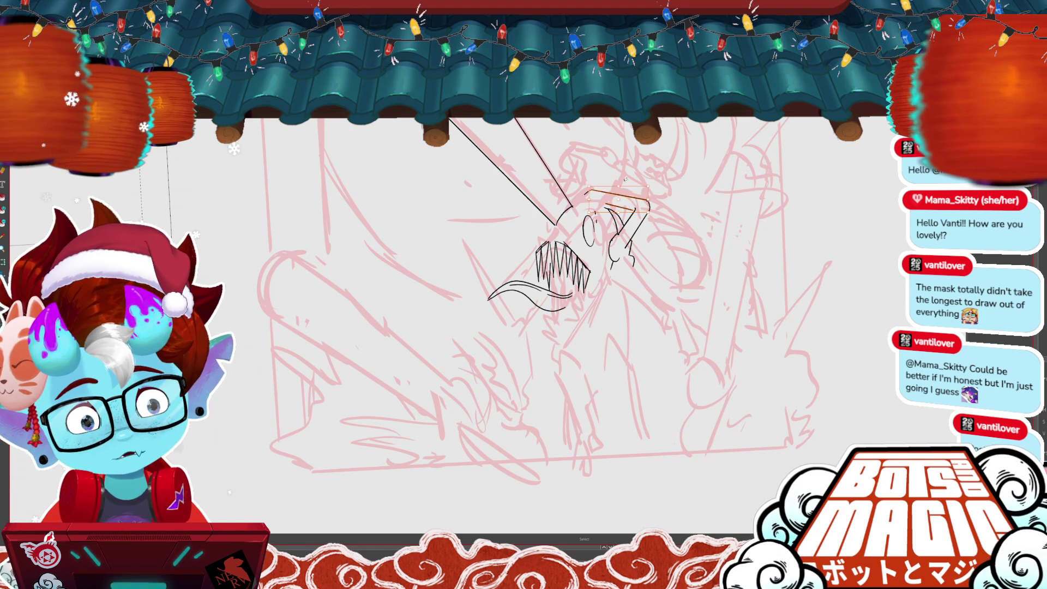
pyautogui.moveTo(627, 192); pyautogui.dragTo(586, 192)
pyautogui.moveTo(649, 202); pyautogui.dragTo(612, 265)
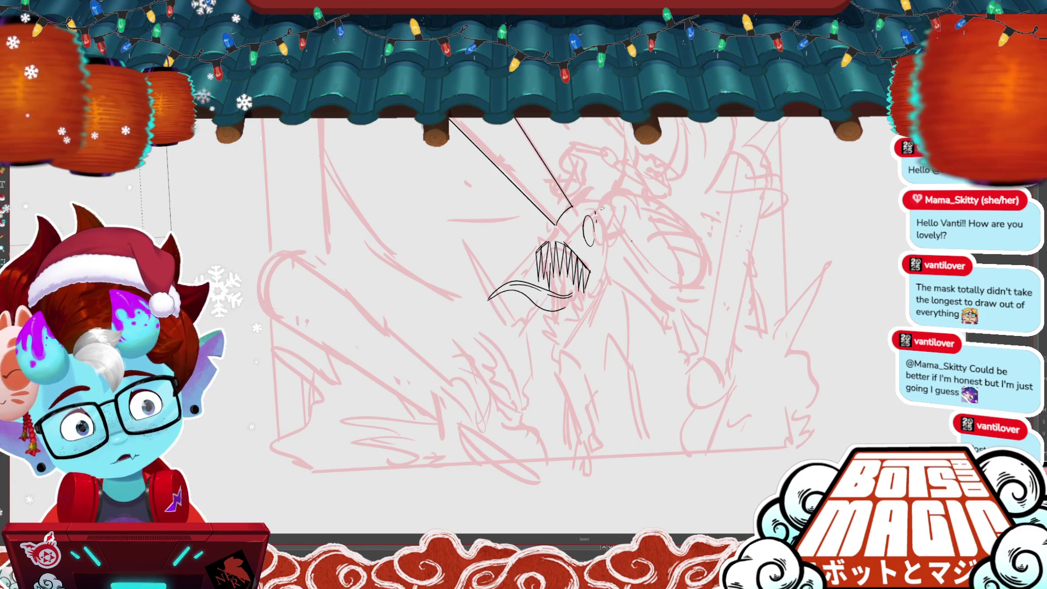
# Step: Redraw the rounded head side, a small oval beside the eye, and a horizontal line above
pyautogui.press('b')
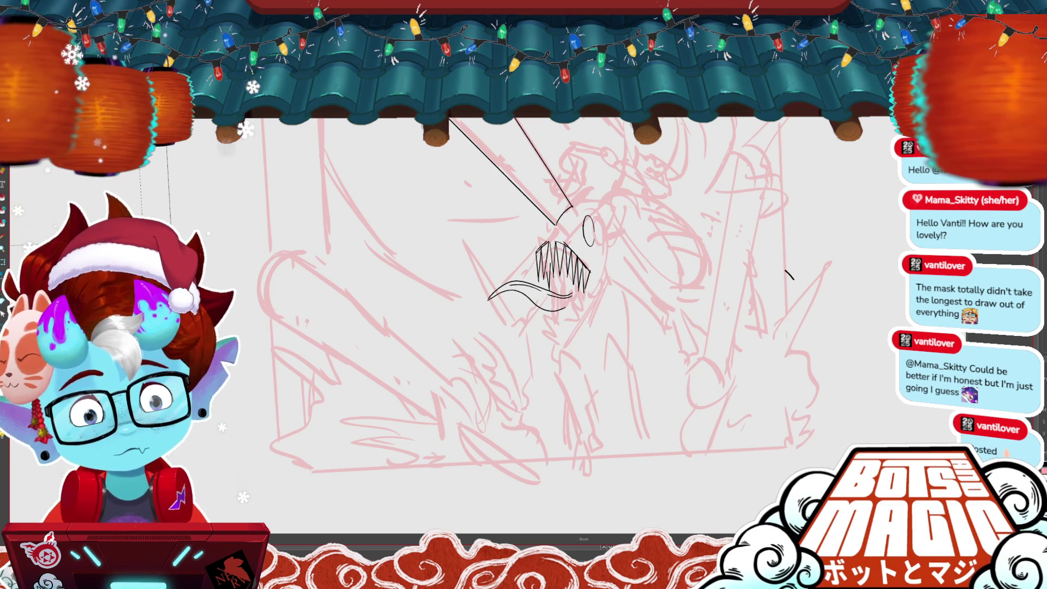
pyautogui.moveTo(542, 218)
pyautogui.mouseDown()
pyautogui.moveTo(535, 248)
pyautogui.moveTo(577, 197)
pyautogui.mouseUp()
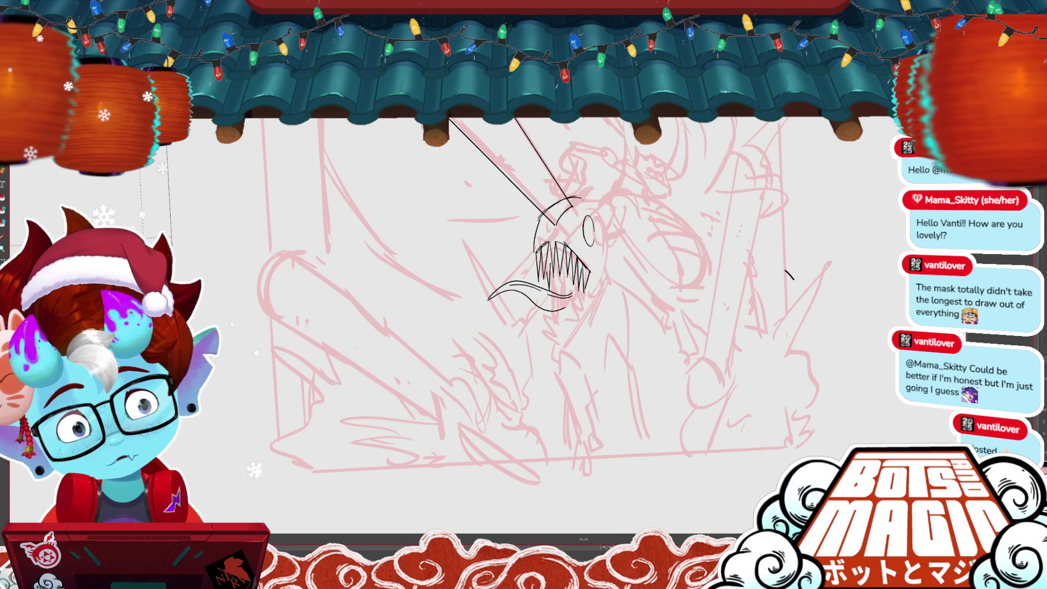
pyautogui.moveTo(581, 200); pyautogui.dragTo(604, 235)
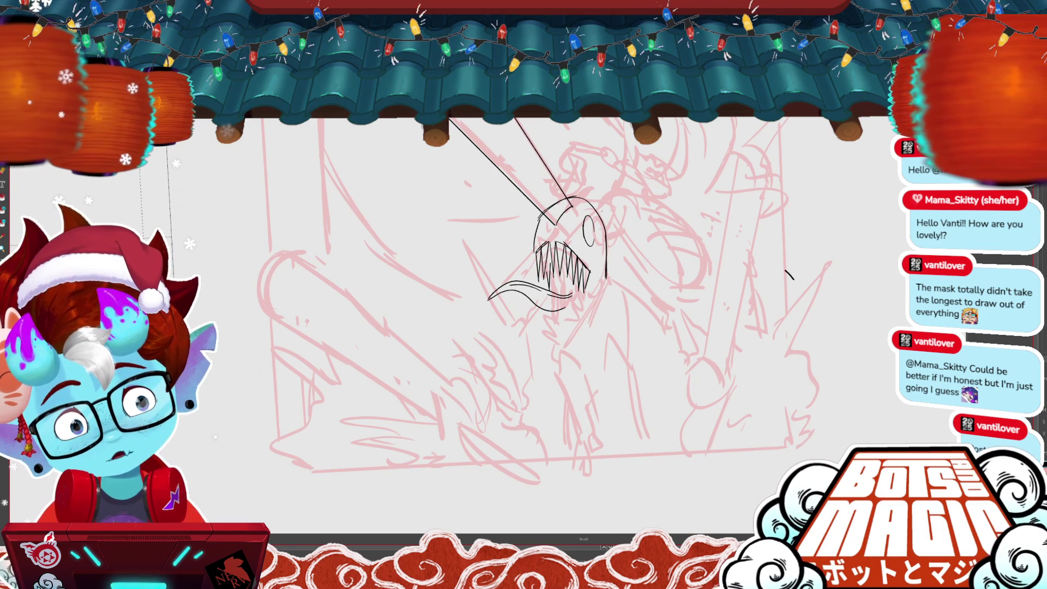
pyautogui.moveTo(606, 225)
pyautogui.mouseDown()
pyautogui.moveTo(605, 254)
pyautogui.moveTo(610, 228)
pyautogui.mouseUp()
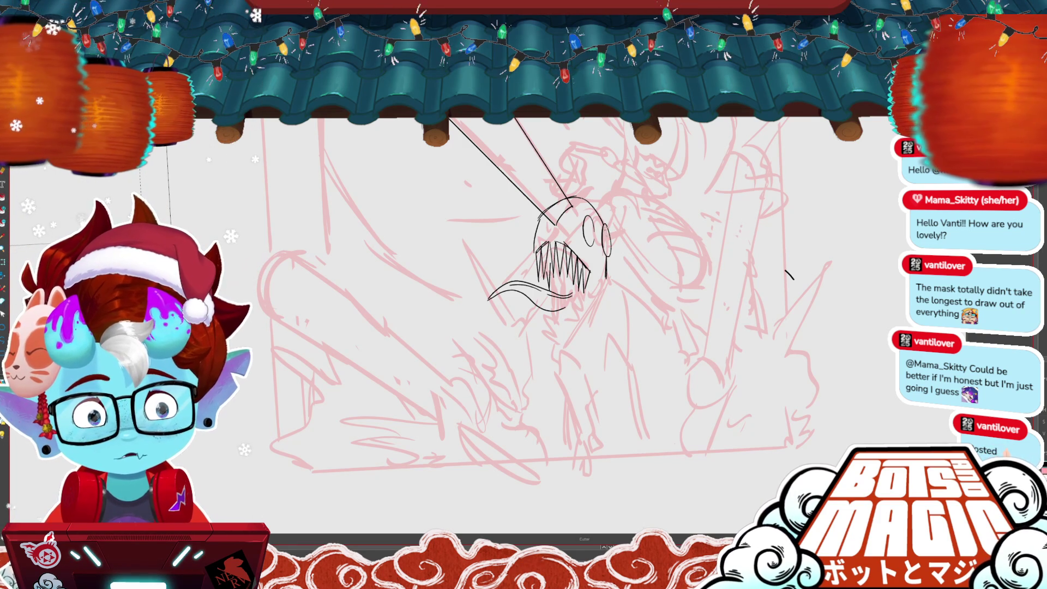
pyautogui.moveTo(607, 228); pyautogui.dragTo(605, 252)
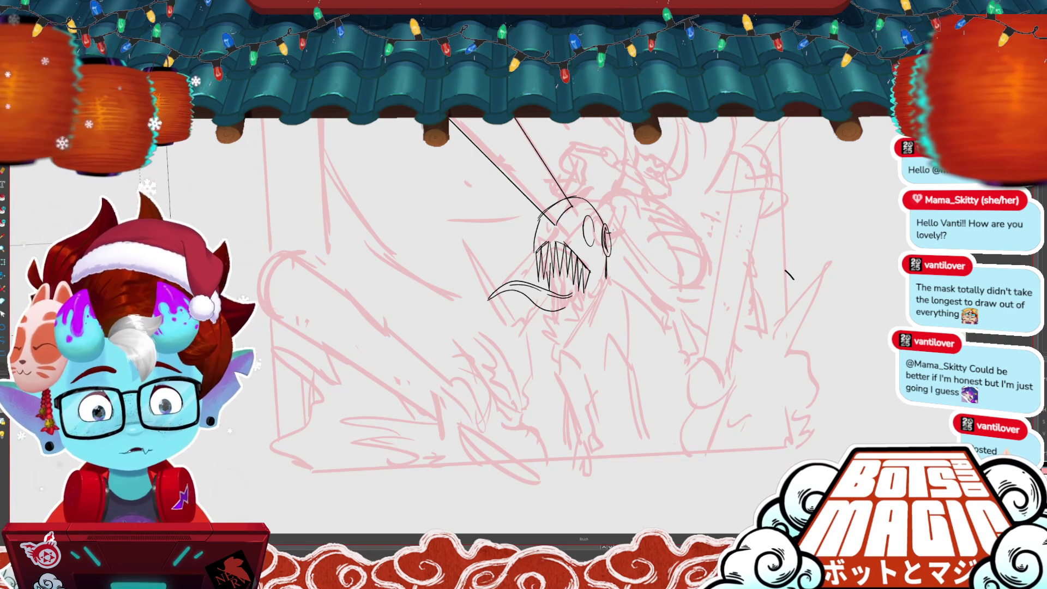
pyautogui.moveTo(601, 203); pyautogui.dragTo(612, 201)
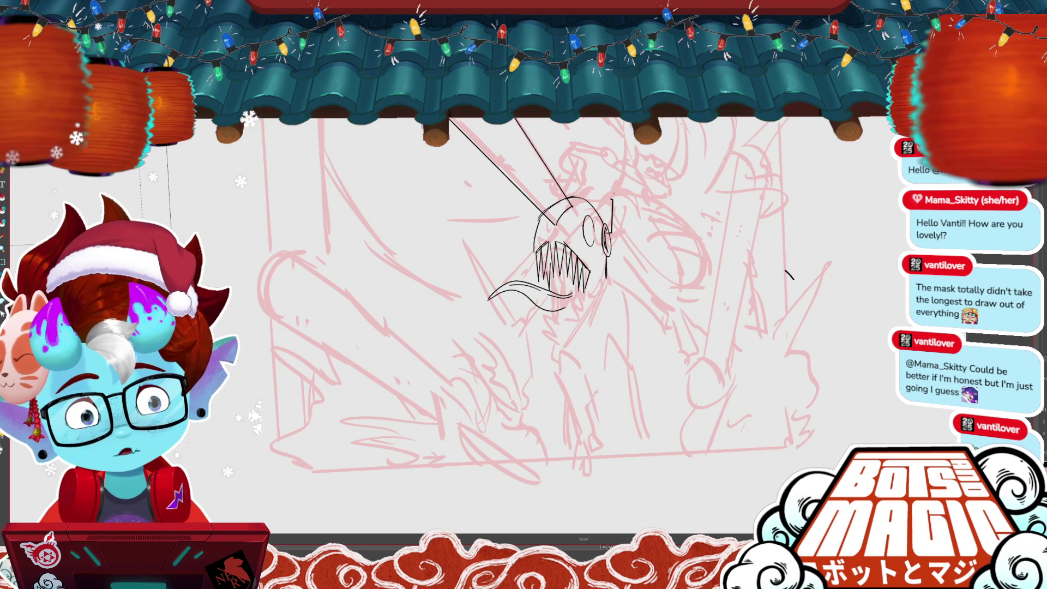
pyautogui.moveTo(615, 189); pyautogui.dragTo(567, 190)
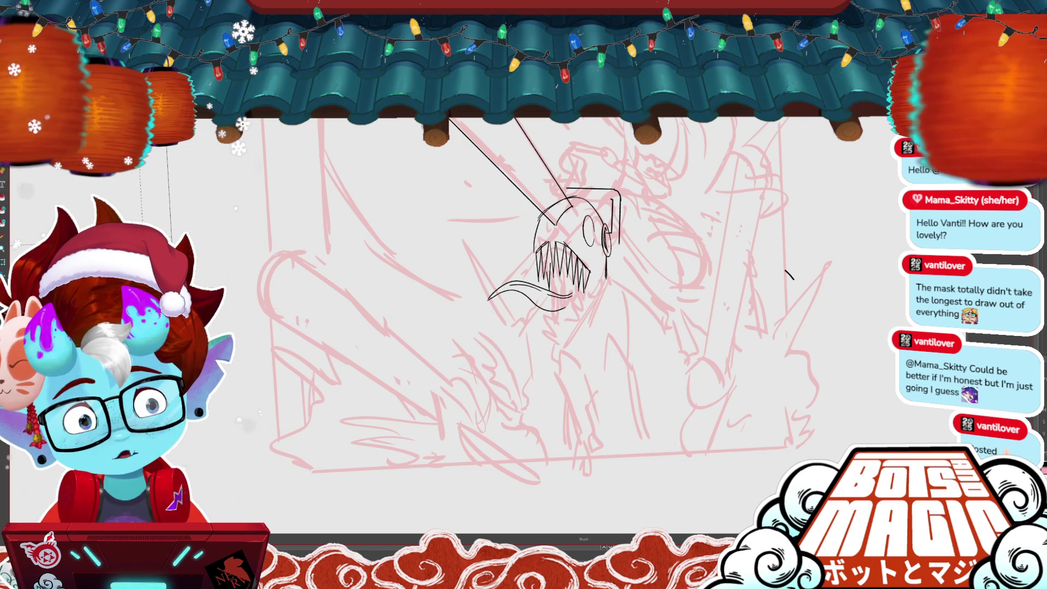
# Step: Undo the small corner stroke at the head's top right and zoom out over the sketch
pyautogui.scroll(1, 562, 272)
pyautogui.scroll(-2, 507, 287)
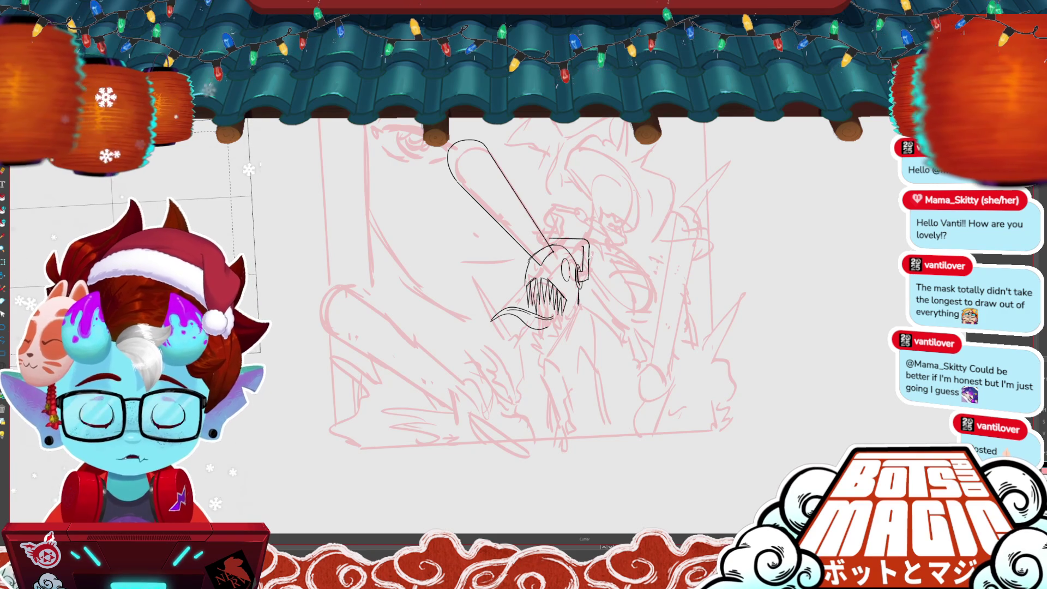
pyautogui.scroll(3, 545, 267)
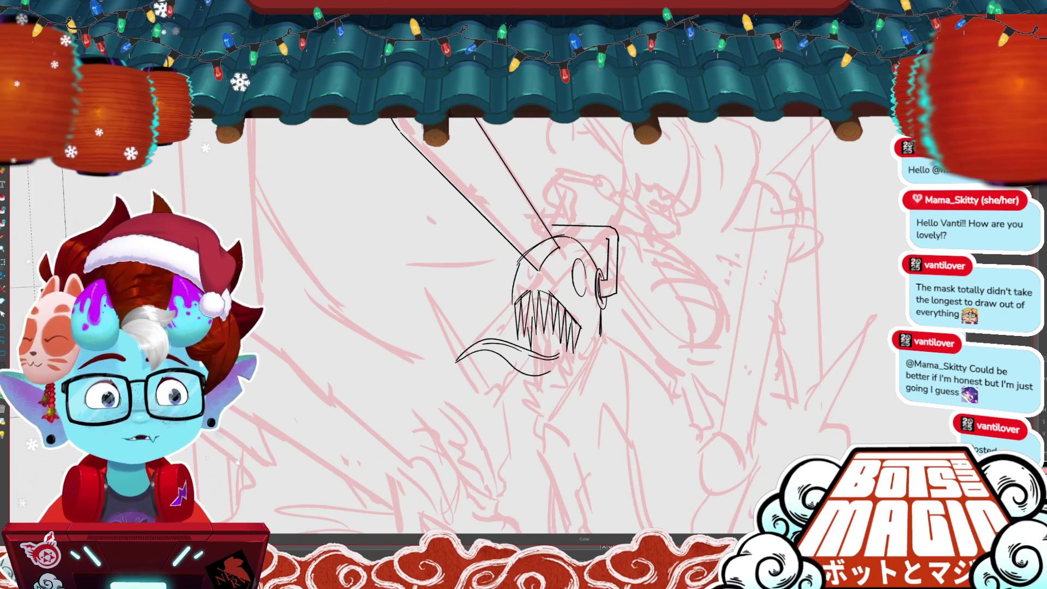
pyautogui.press('b')
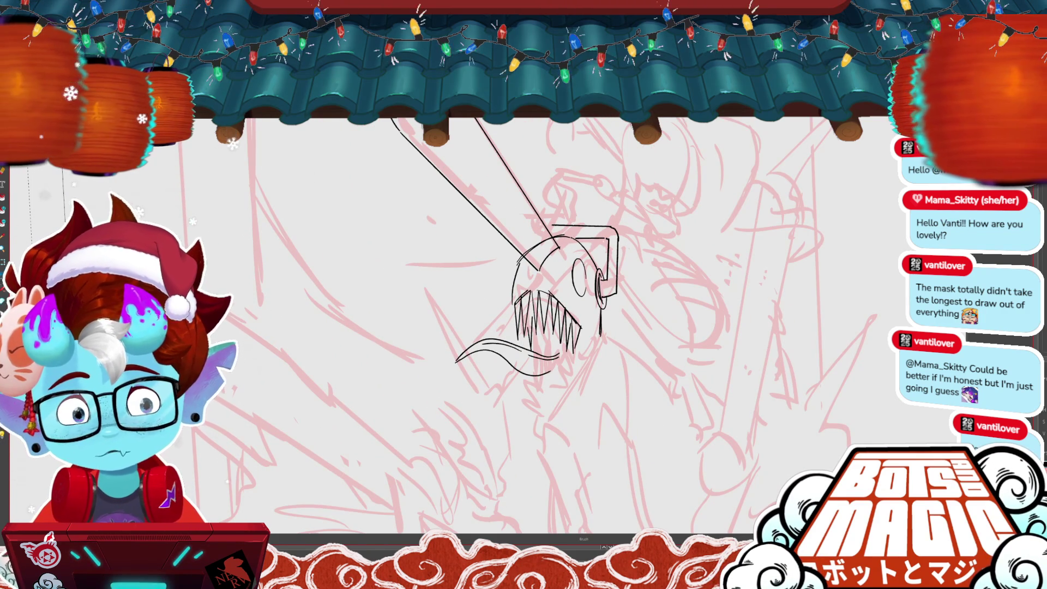
pyautogui.press('m')
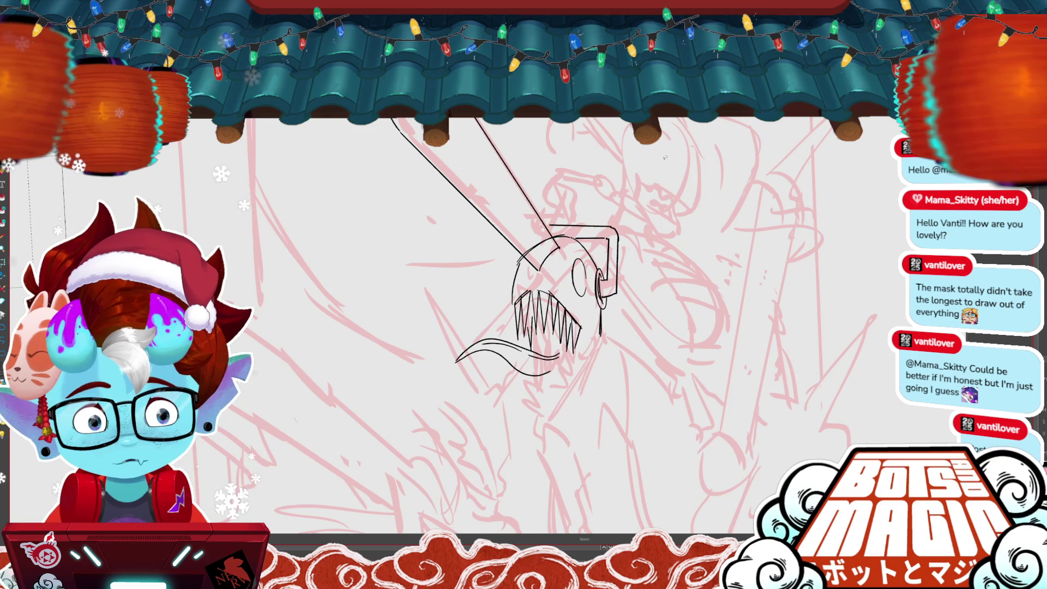
pyautogui.press('b')
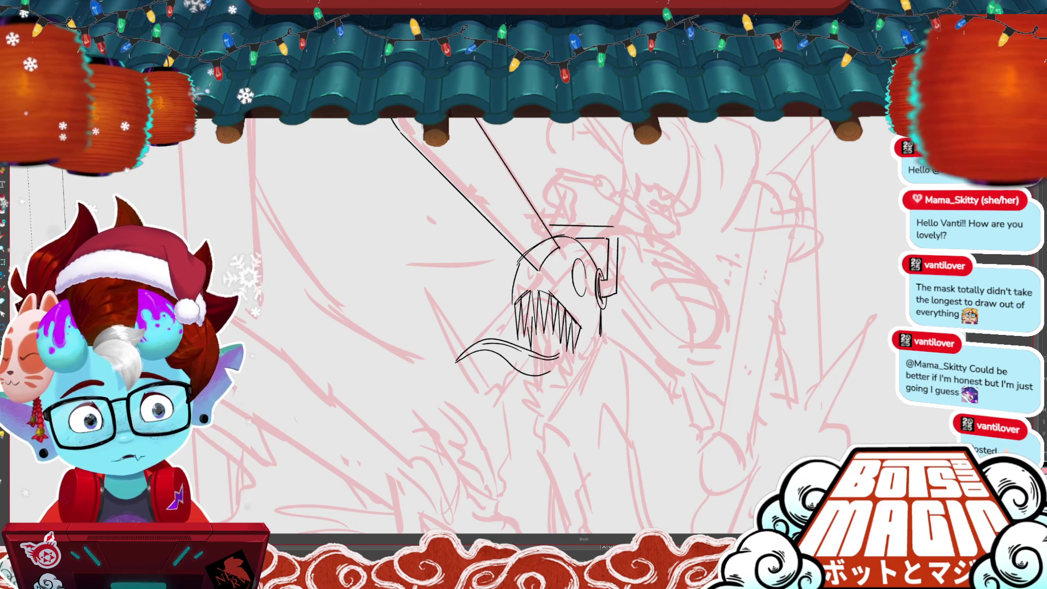
pyautogui.hotkey('ctrl', 'z')
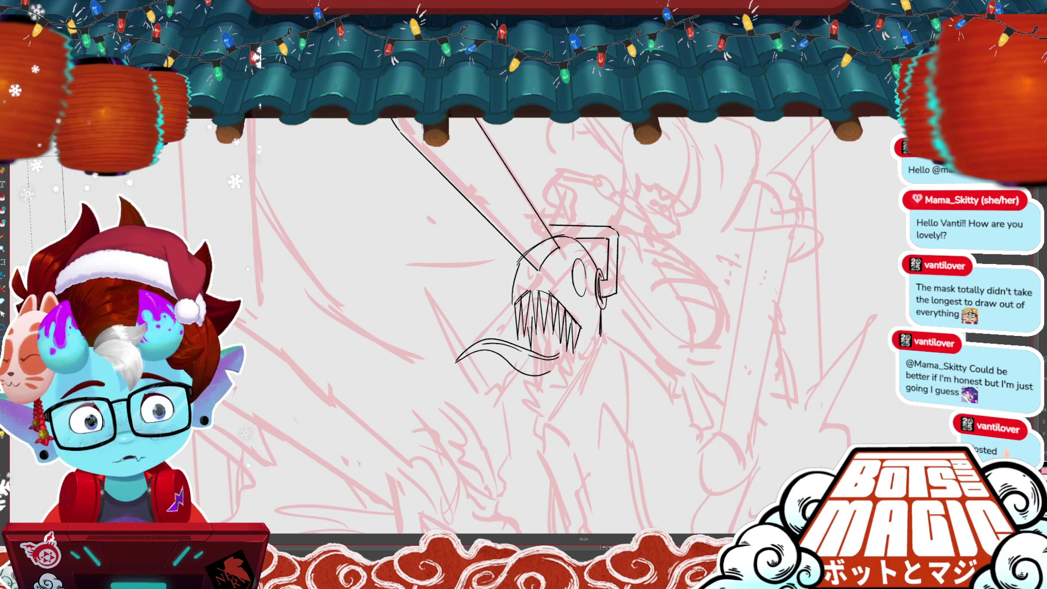
pyautogui.scroll(2, 676, 477)
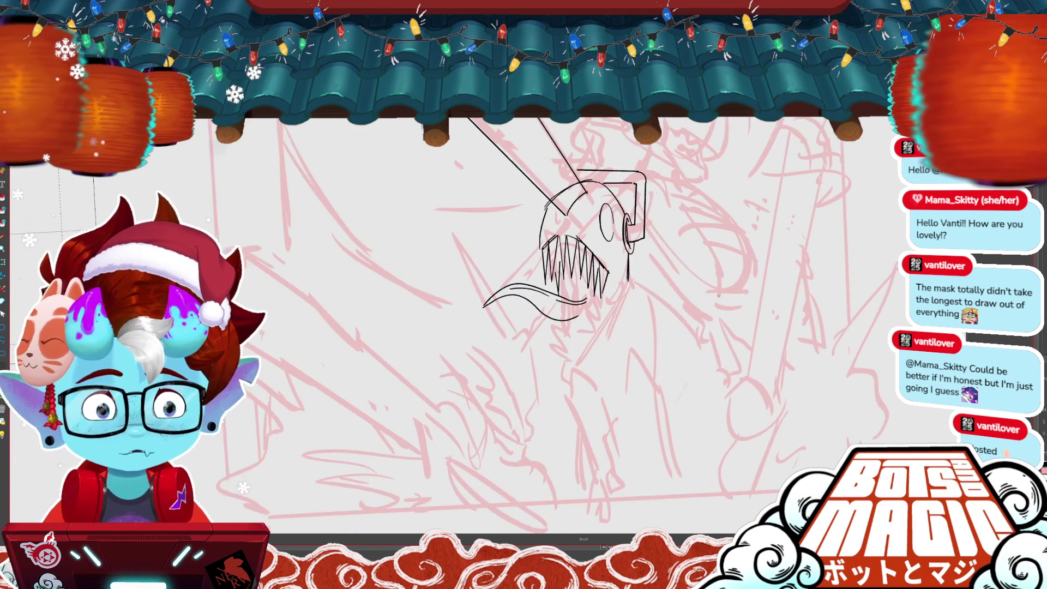
pyautogui.scroll(-2, 676, 477)
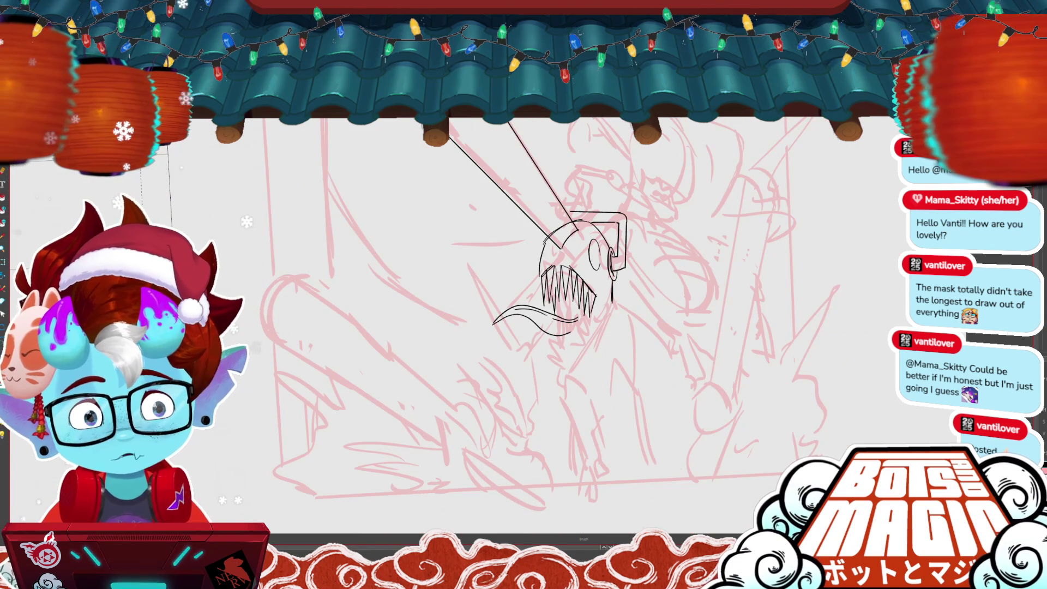
pyautogui.scroll(1, 486, 216)
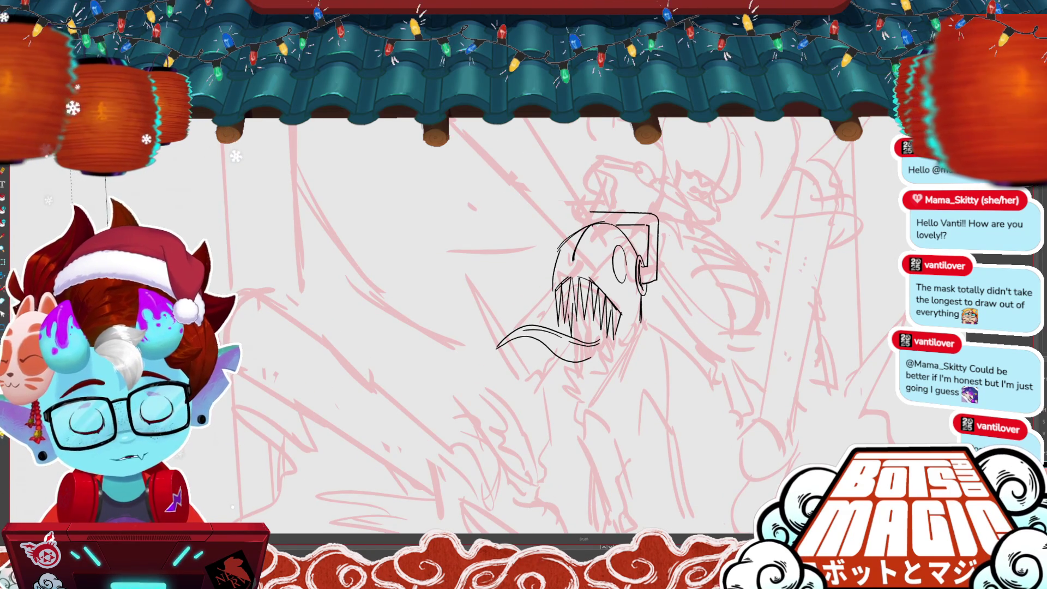
pyautogui.moveTo(600, 284); pyautogui.dragTo(566, 339)
pyautogui.scroll(-2, 513, 271)
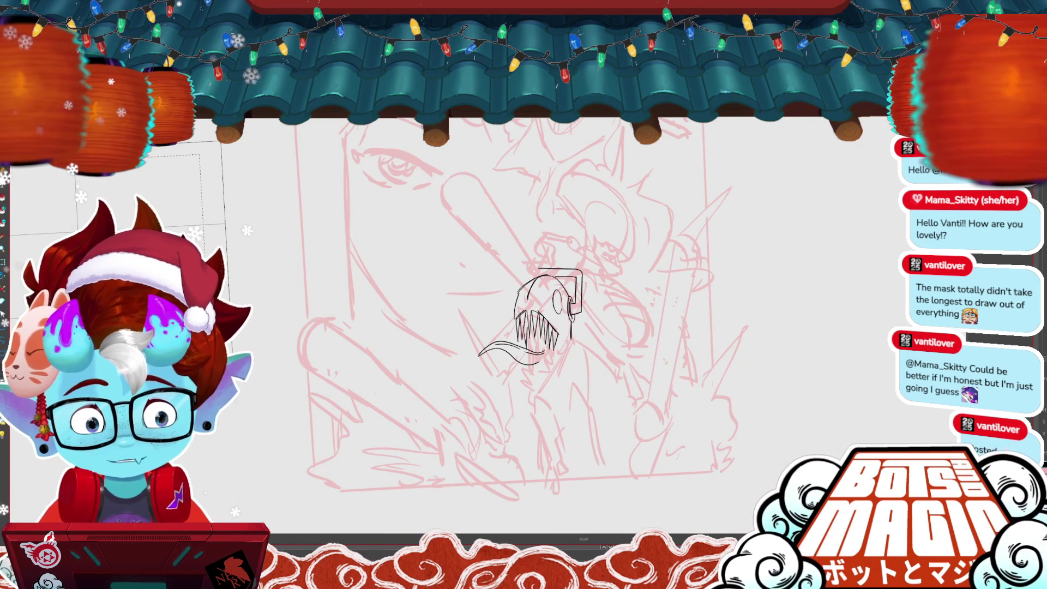
# Step: Ink the two long edges of the chainsaw bar running up-left from the head
pyautogui.moveTo(445, 219); pyautogui.dragTo(526, 297)
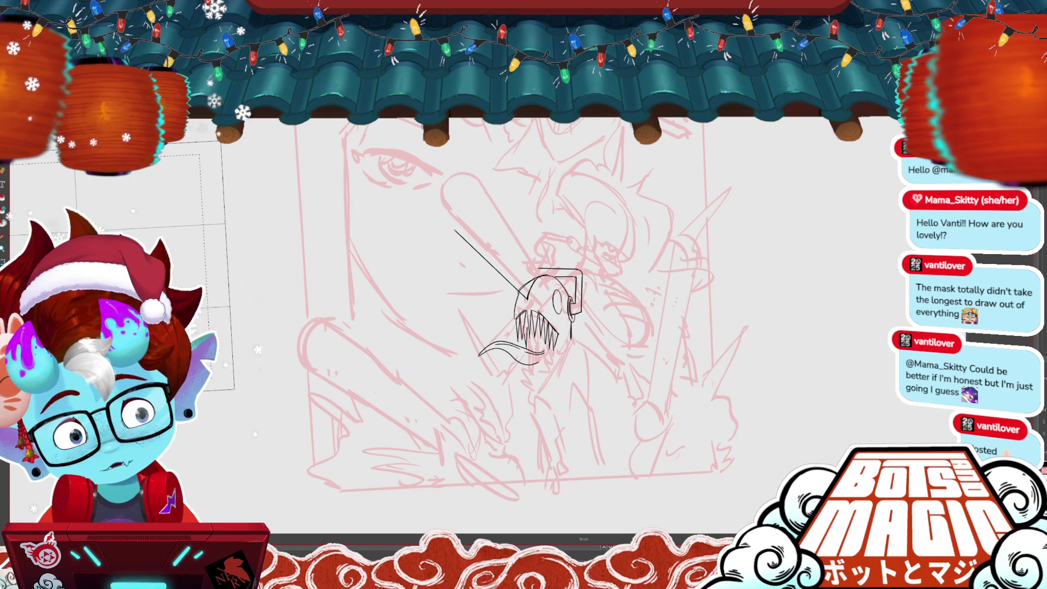
pyautogui.moveTo(444, 219); pyautogui.dragTo(428, 169)
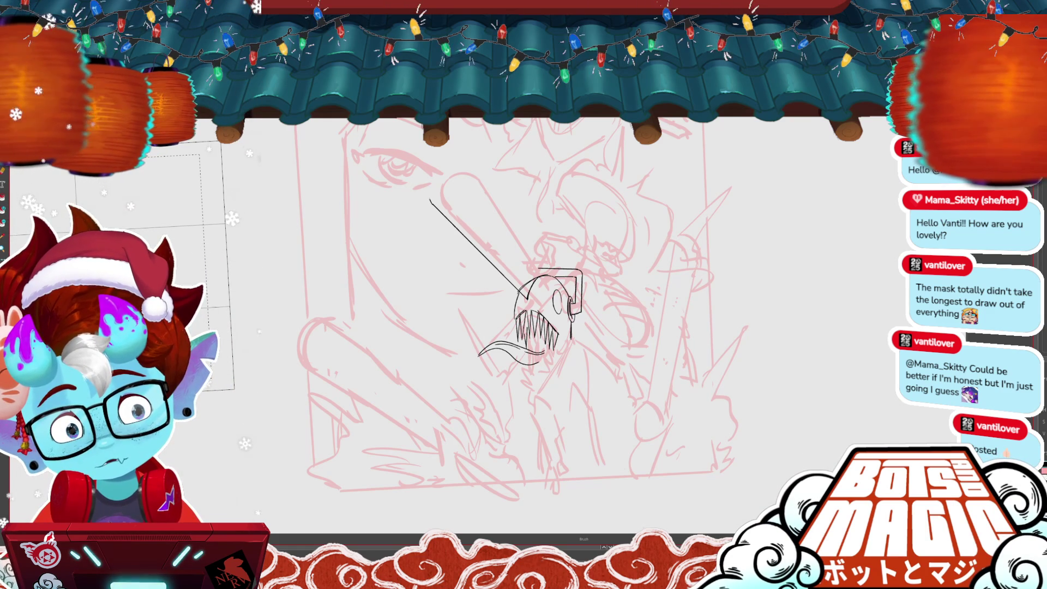
pyautogui.hotkey('ctrl', 'z')
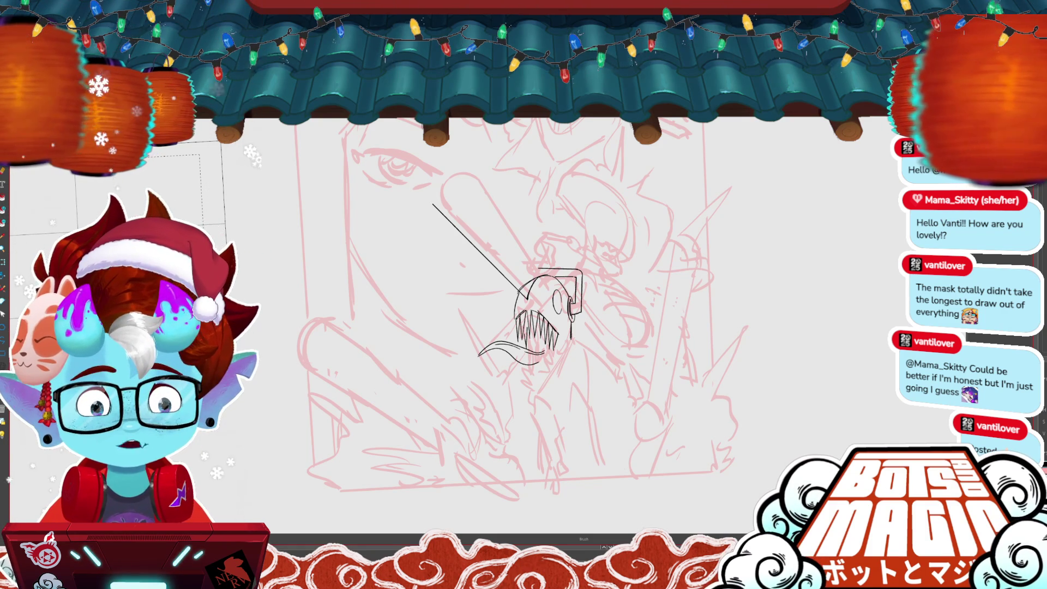
pyautogui.scroll(2, 341, 190)
pyautogui.moveTo(639, 319)
pyautogui.mouseDown()
pyautogui.moveTo(582, 221)
pyautogui.moveTo(510, 165)
pyautogui.moveTo(518, 169)
pyautogui.mouseUp()
pyautogui.scroll(-2, 729, 351)
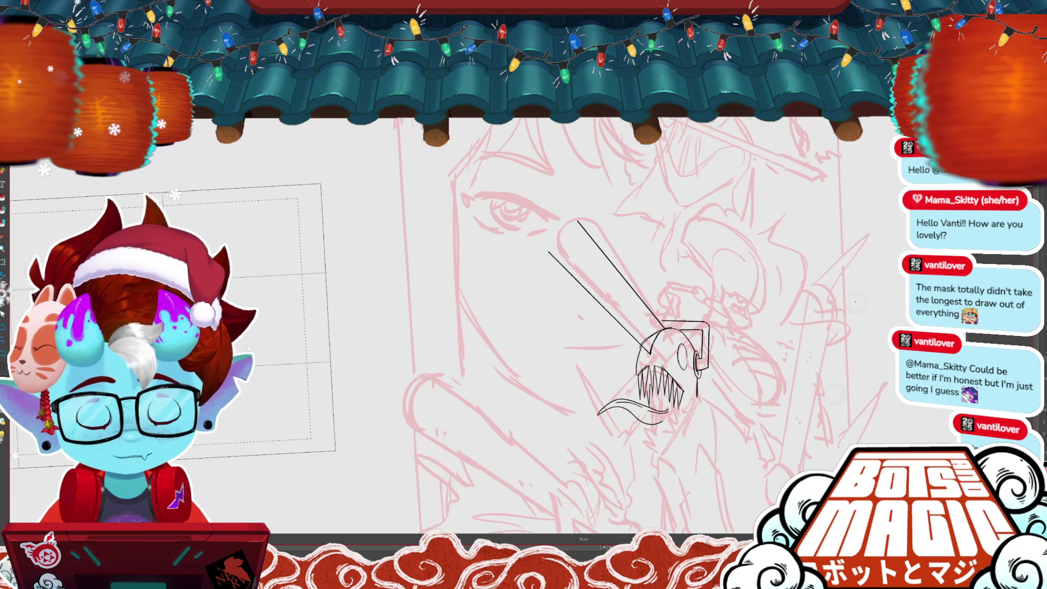
# Step: Draw a rounded cap at the bar's top end, redrawing it once, and check the bar strokes
pyautogui.click(579, 213)
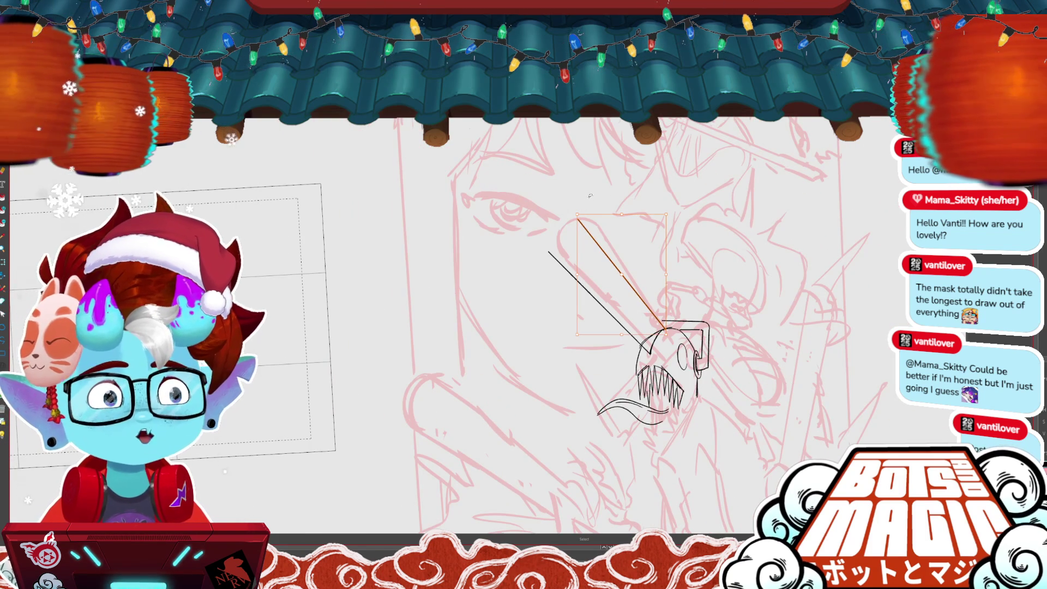
pyautogui.press('b')
pyautogui.moveTo(577, 217); pyautogui.dragTo(544, 212)
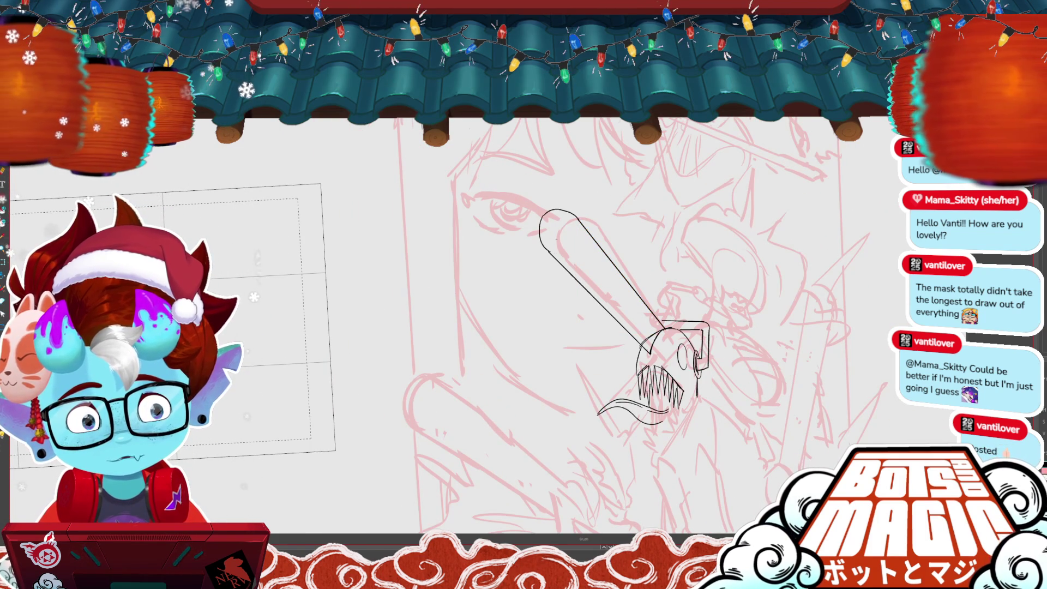
pyautogui.hotkey('ctrl', 'z')
pyautogui.press('o')
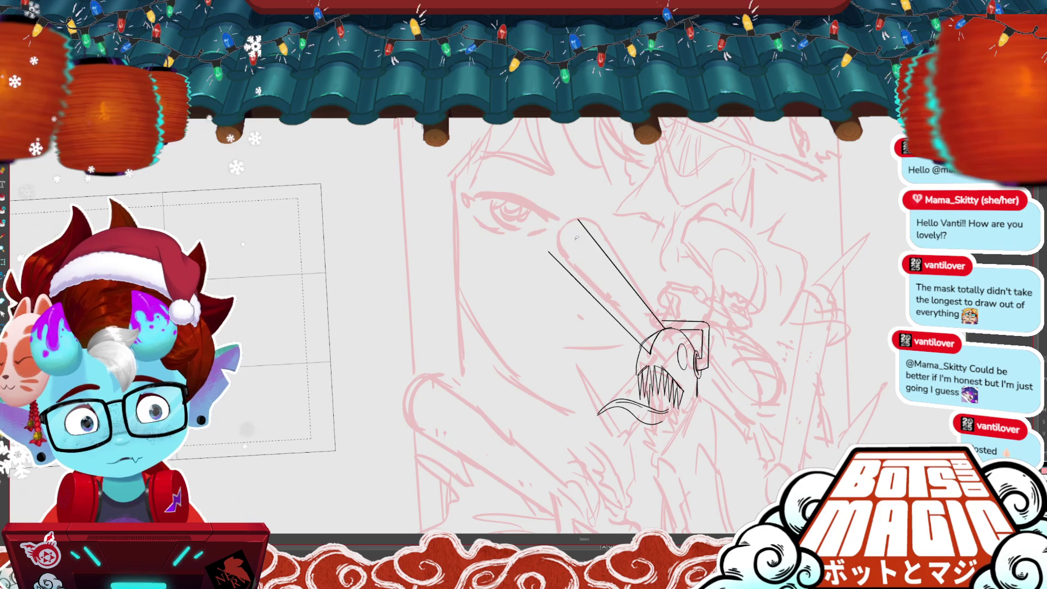
pyautogui.press('b')
pyautogui.moveTo(576, 218); pyautogui.dragTo(547, 254)
pyautogui.press('o')
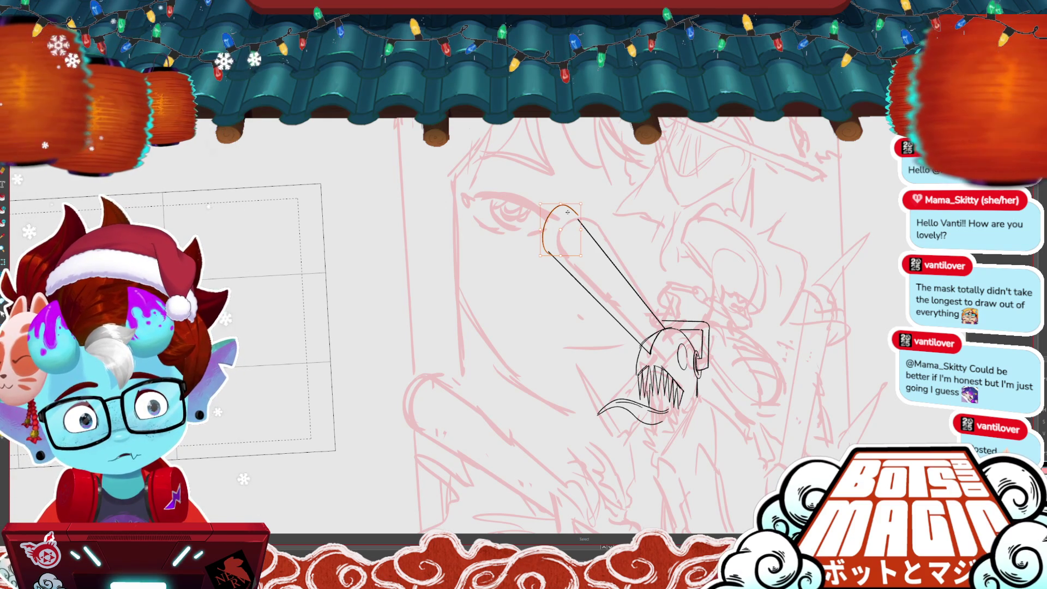
pyautogui.click(565, 233)
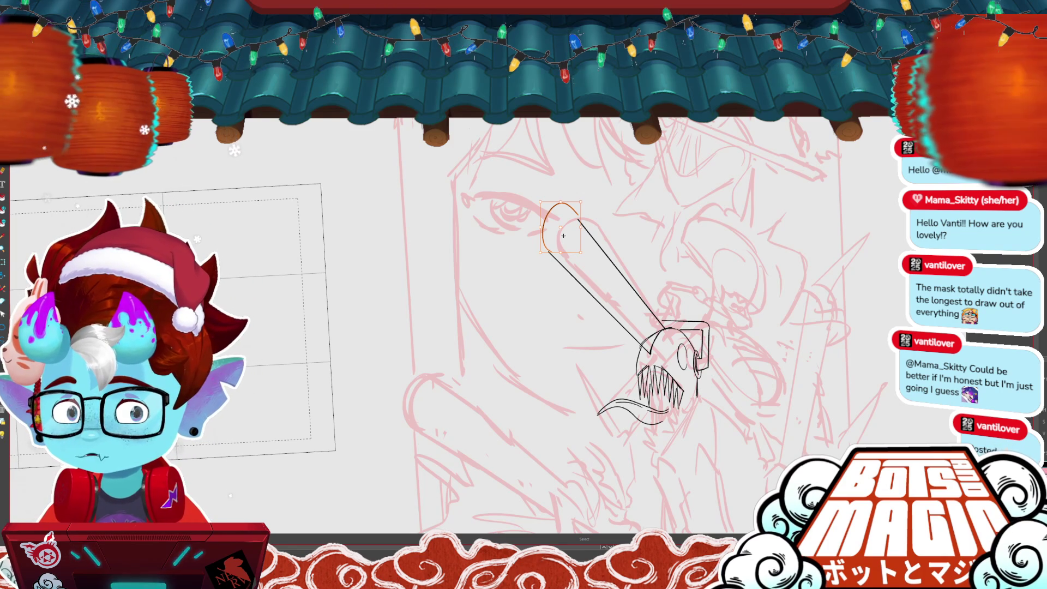
pyautogui.click(582, 228)
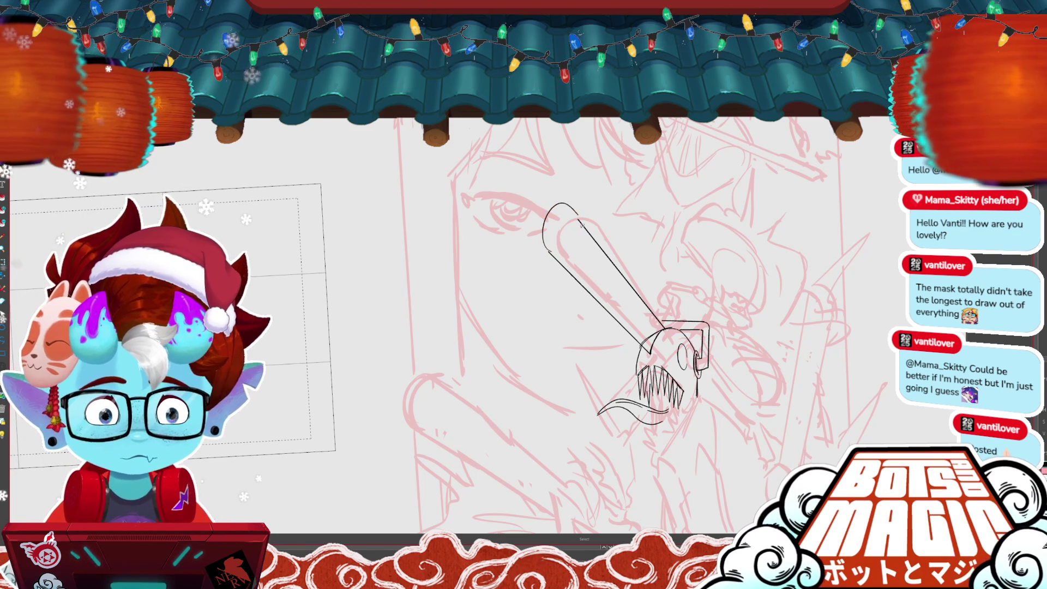
pyautogui.click(583, 228)
pyautogui.click(592, 173)
pyautogui.moveTo(558, 261); pyautogui.dragTo(514, 200)
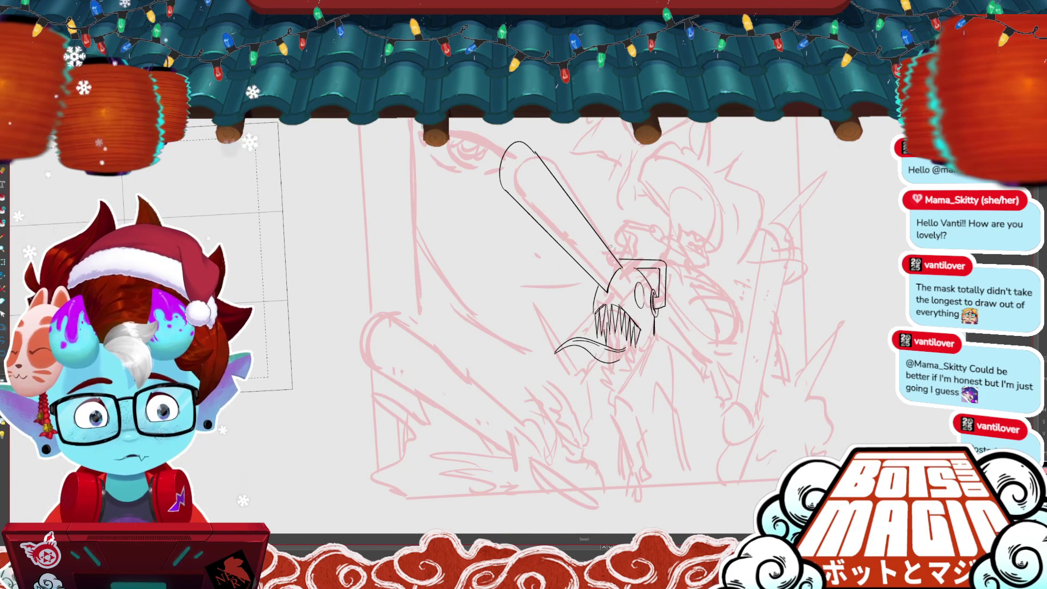
# Step: Inspect the head-top stroke and eye ellipse by selecting and deselecting them
pyautogui.scroll(2, 510, 343)
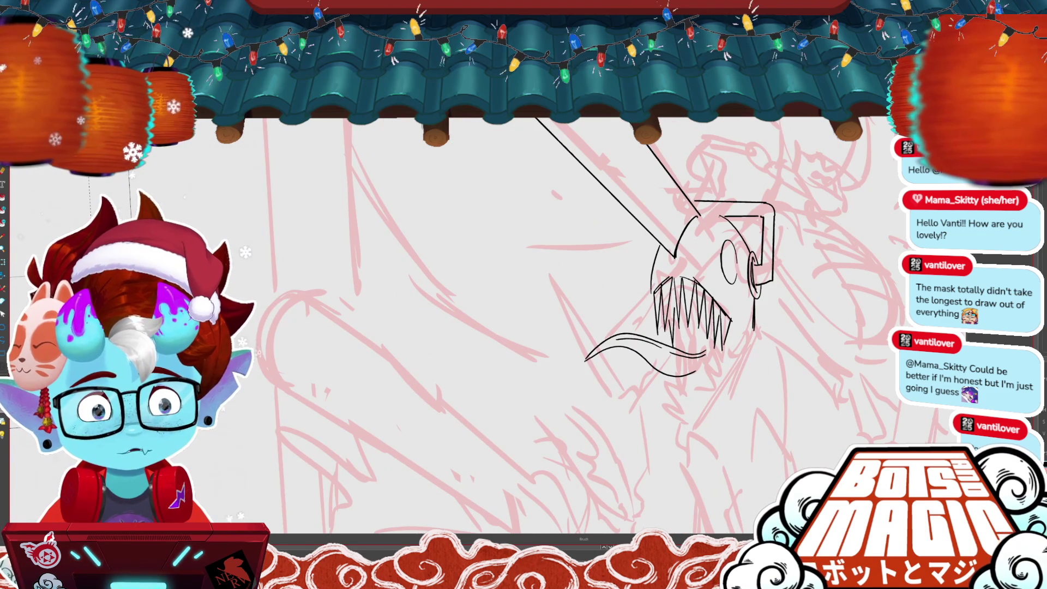
pyautogui.click(721, 213)
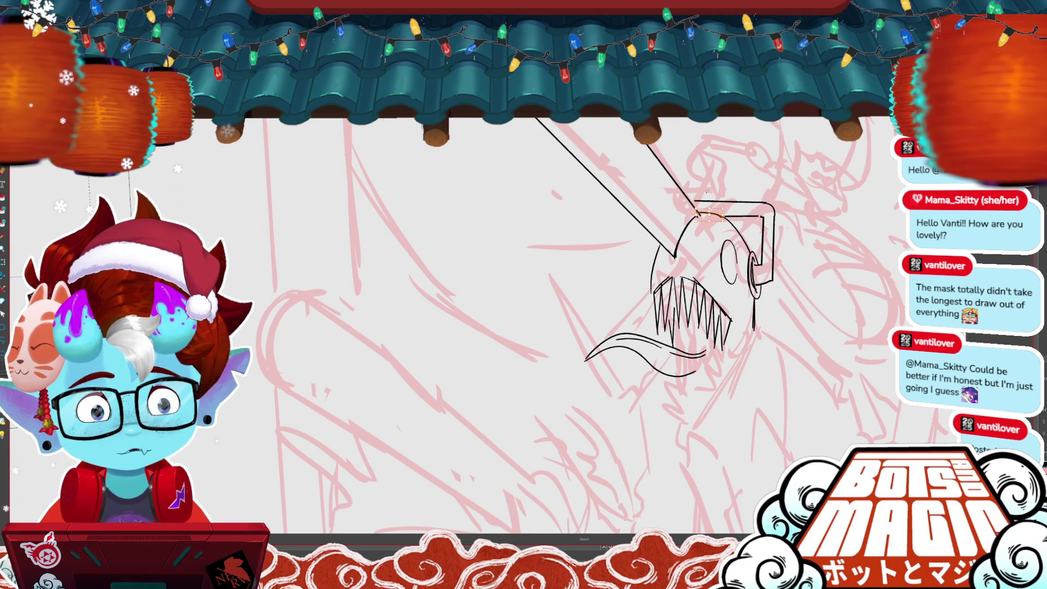
pyautogui.hotkey('ctrl', 'd')
pyautogui.scroll(-3, 600, 328)
pyautogui.scroll(-3, 600, 328)
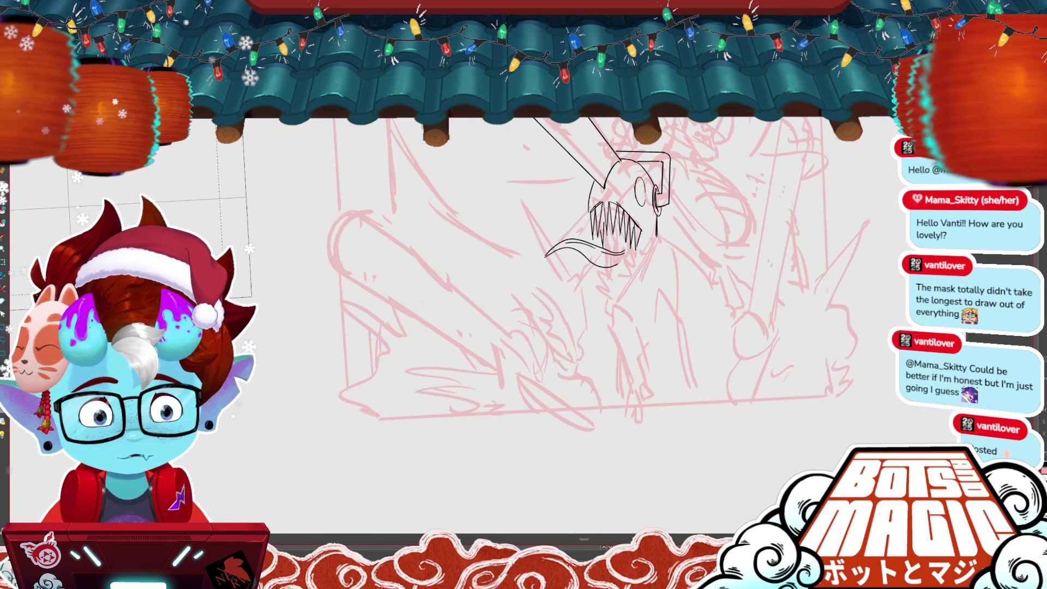
pyautogui.press('b')
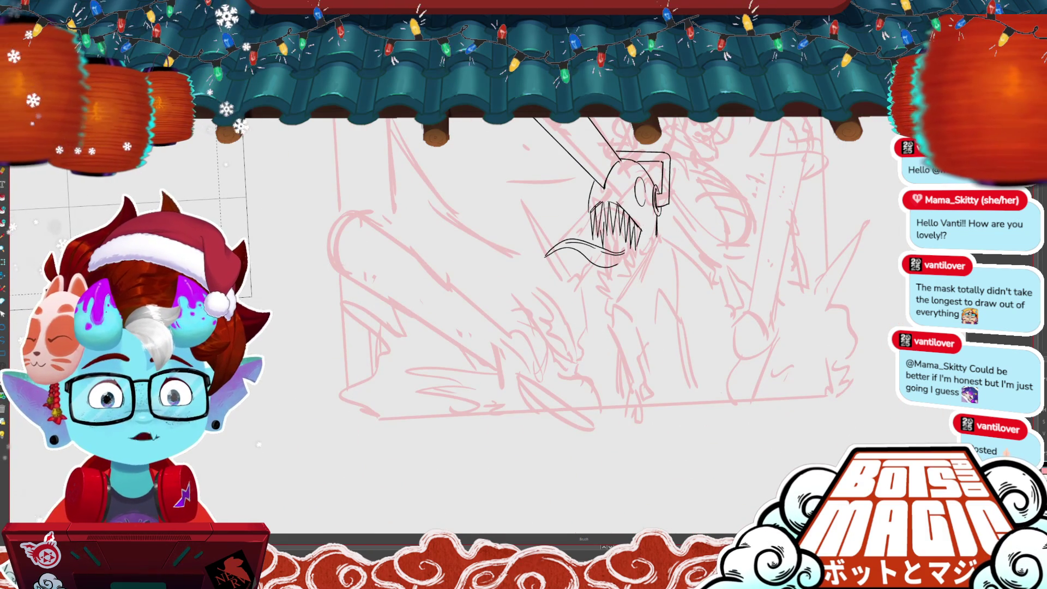
pyautogui.scroll(2, 726, 426)
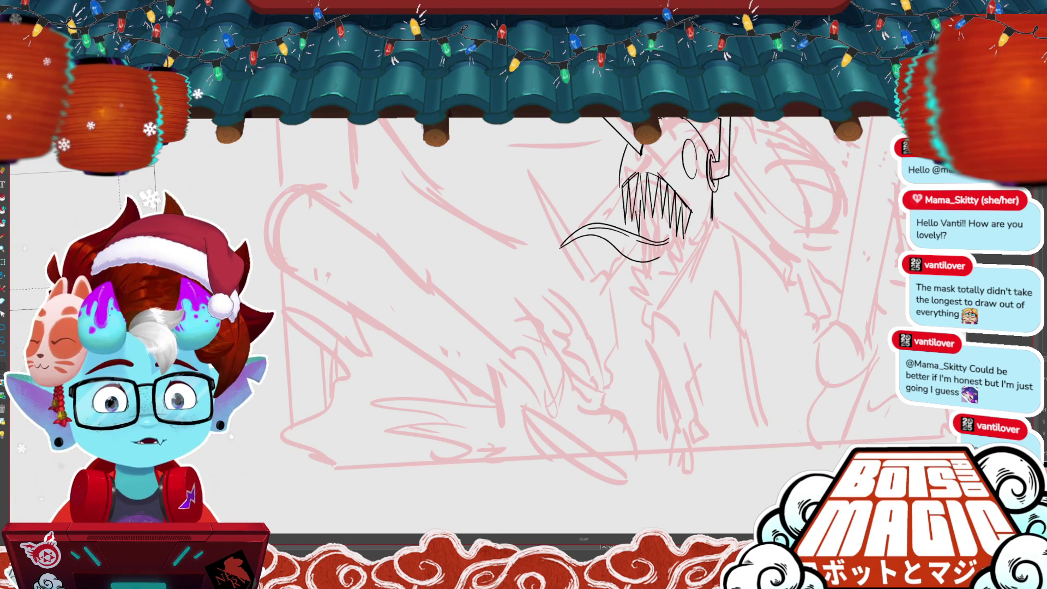
pyautogui.moveTo(742, 405); pyautogui.dragTo(691, 422)
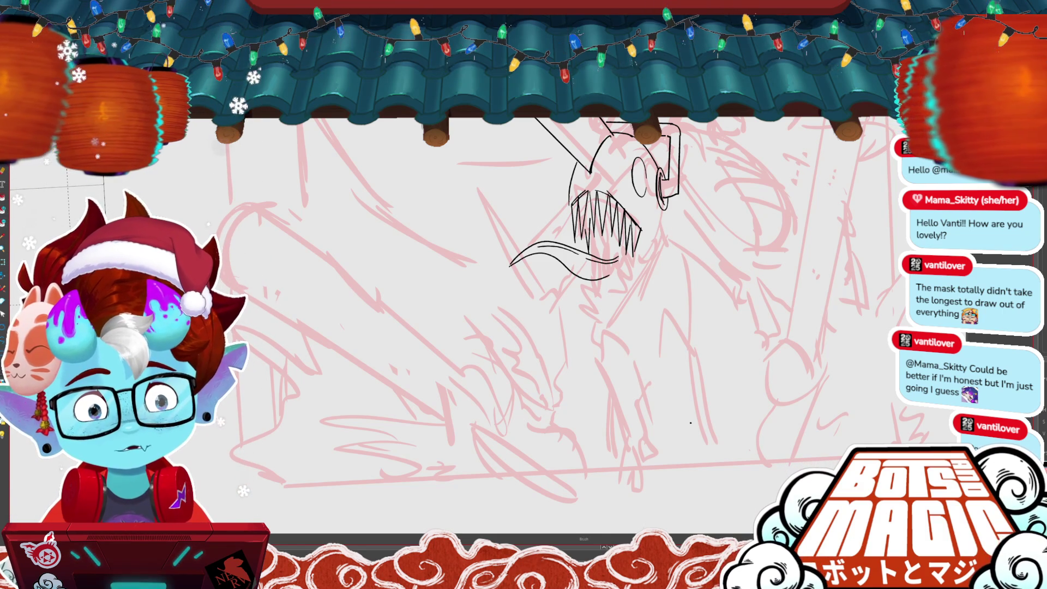
pyautogui.press('v')
pyautogui.click(636, 181)
pyautogui.click(659, 157)
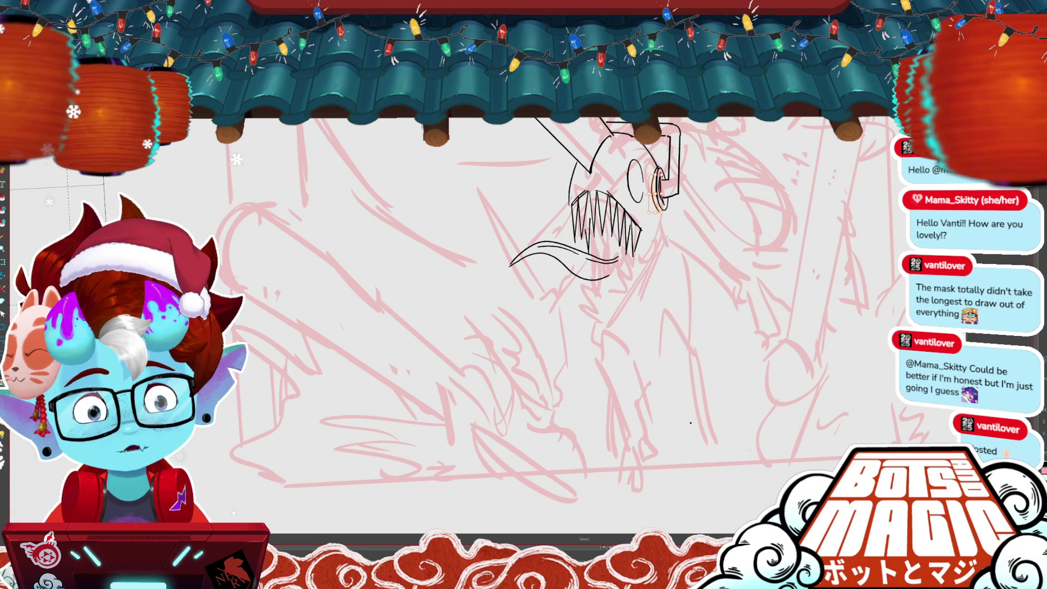
pyautogui.click(725, 157)
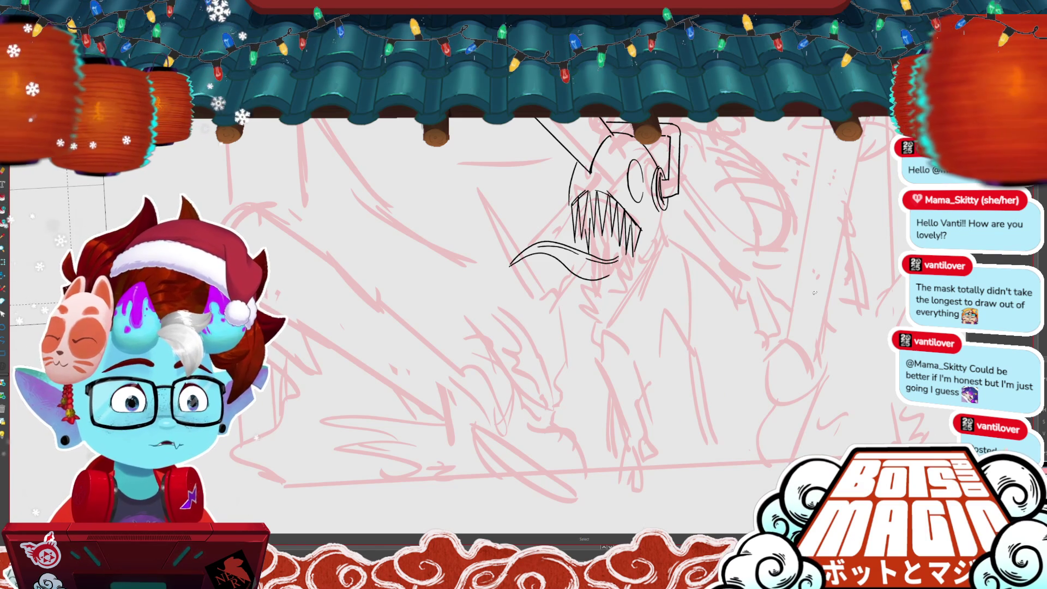
pyautogui.scroll(-3, 393, 452)
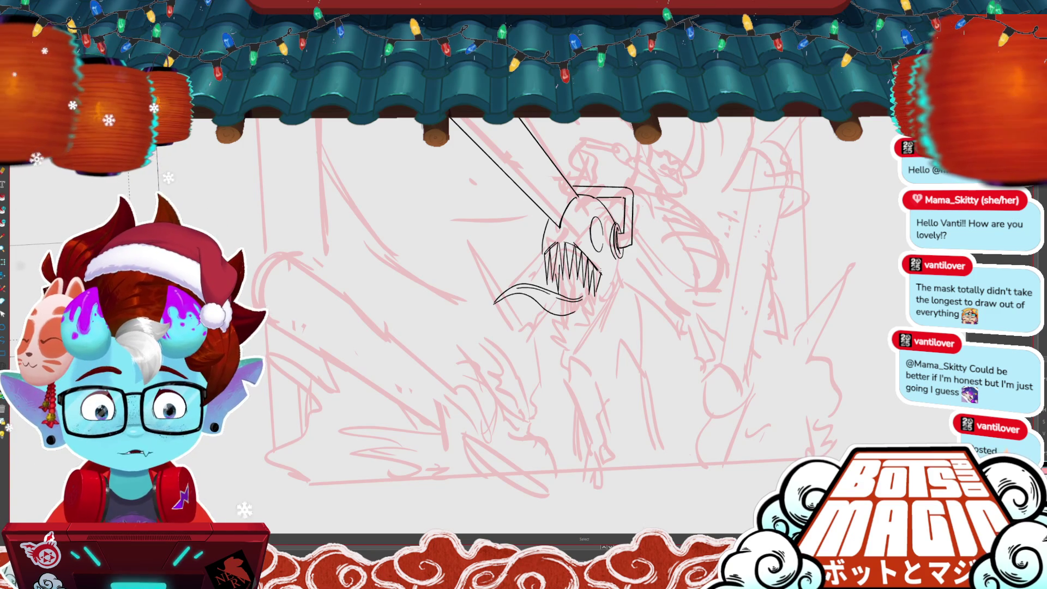
pyautogui.press('b')
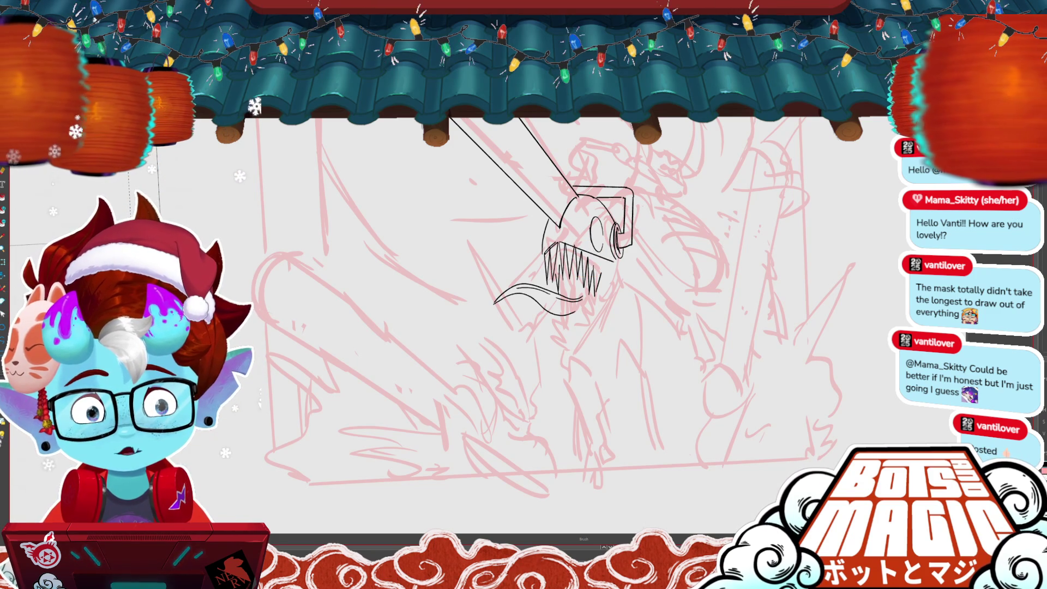
# Step: Tilt the view, enable vector line trimming, and add a short vertical stroke right of the head
pyautogui.press('r')
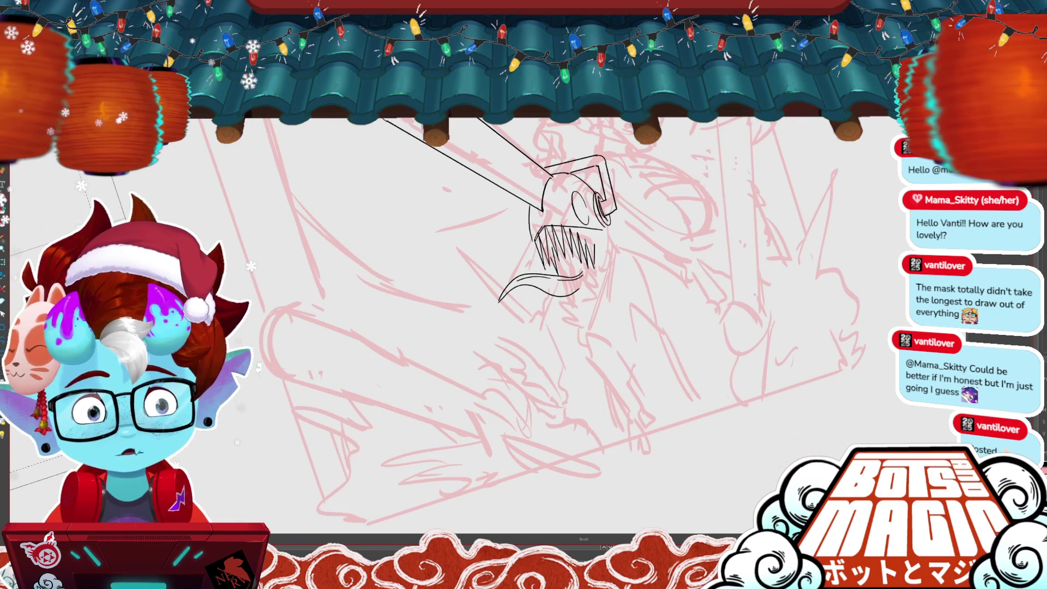
pyautogui.hotkey('alt', 't')
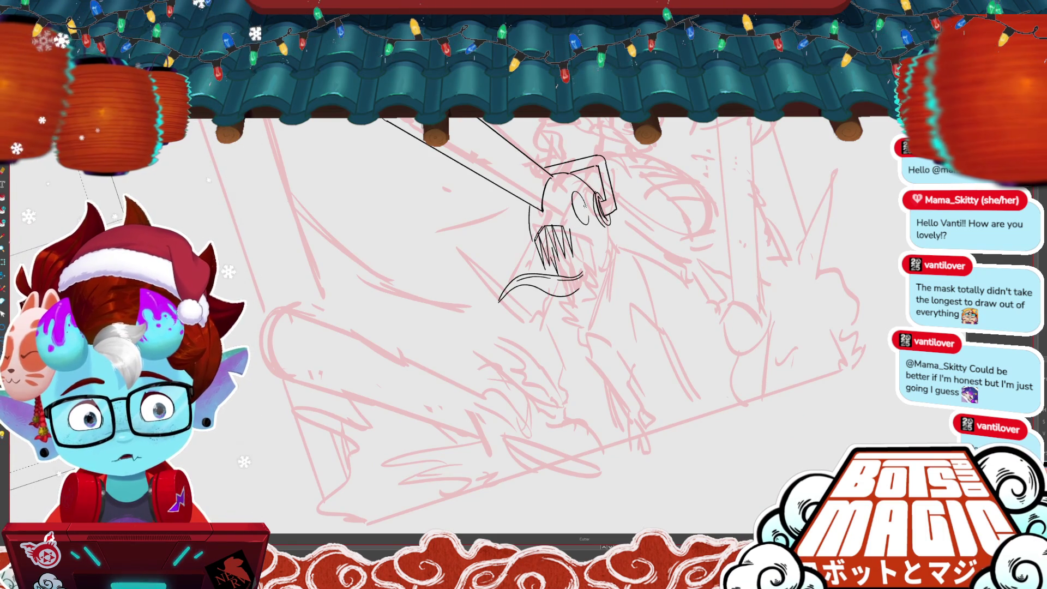
pyautogui.press('r')
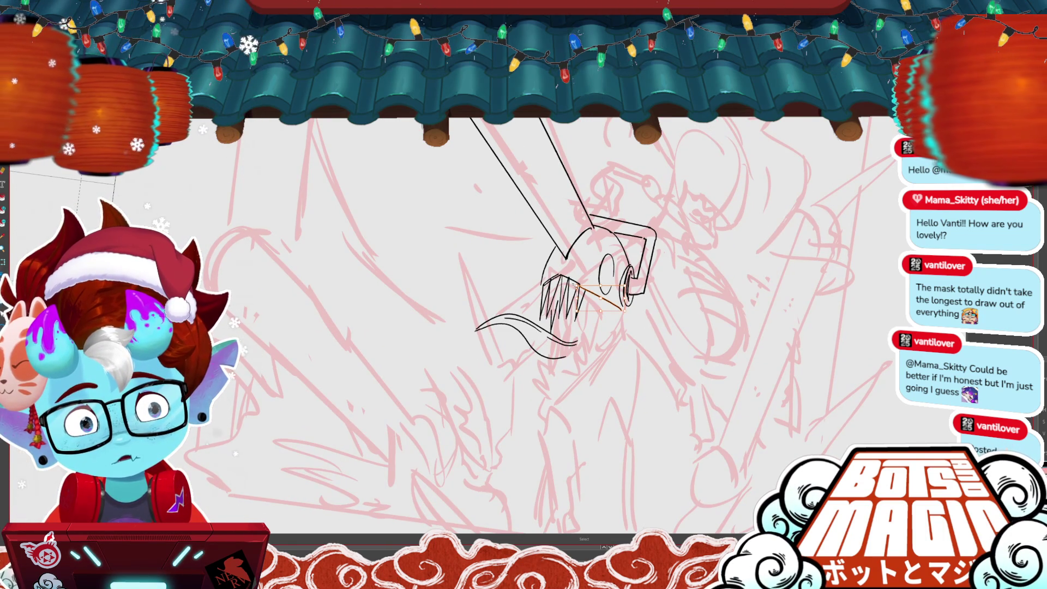
pyautogui.press('m')
pyautogui.moveTo(545, 306); pyautogui.dragTo(496, 275)
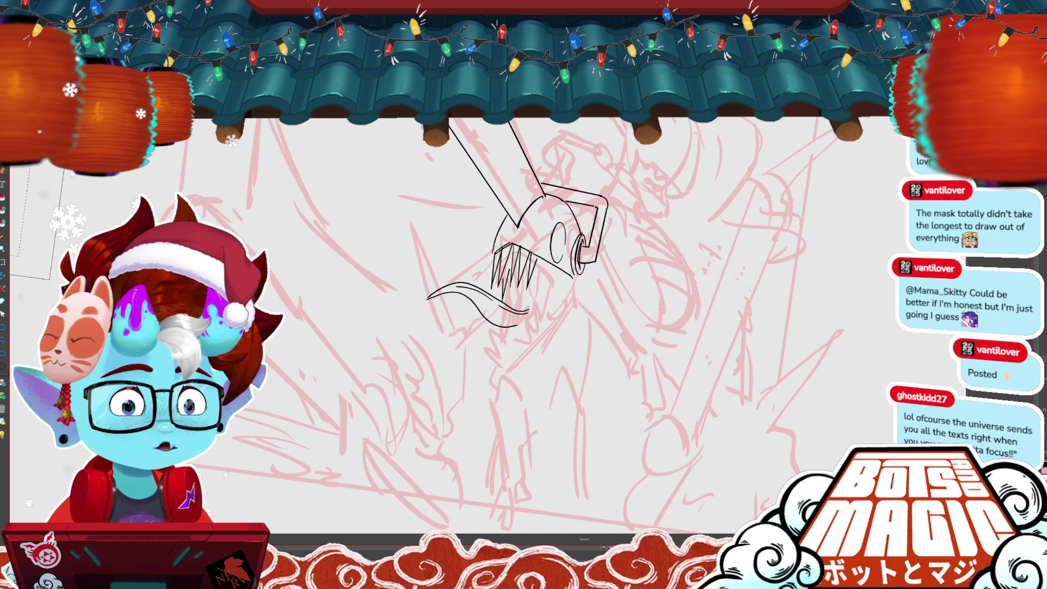
pyautogui.moveTo(545, 305); pyautogui.dragTo(531, 288)
pyautogui.press('b')
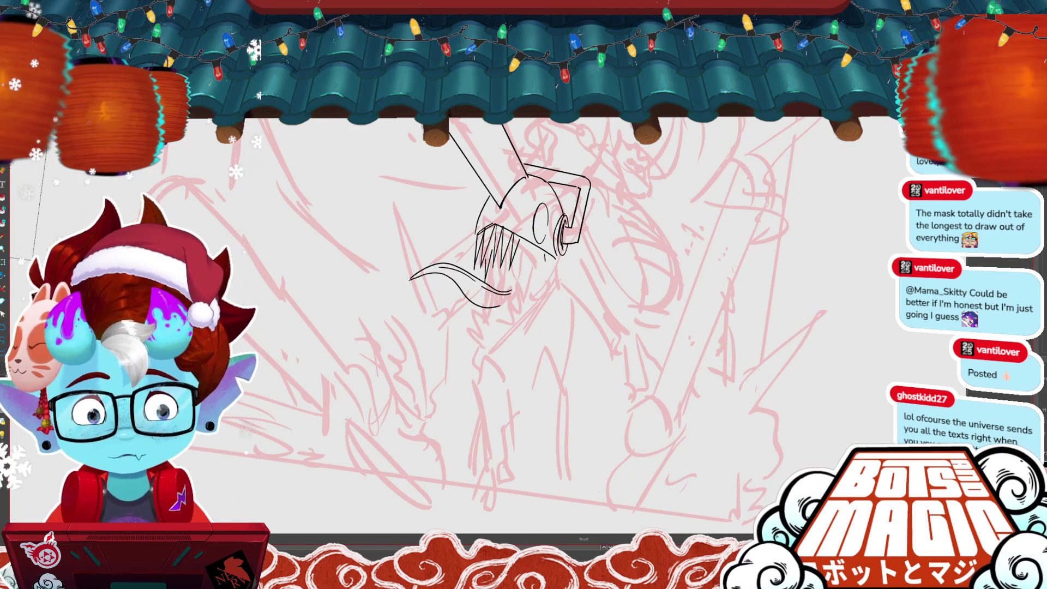
pyautogui.moveTo(546, 256)
pyautogui.mouseDown()
pyautogui.moveTo(538, 285)
pyautogui.moveTo(547, 283)
pyautogui.moveTo(497, 321)
pyautogui.mouseUp()
pyautogui.press('-')
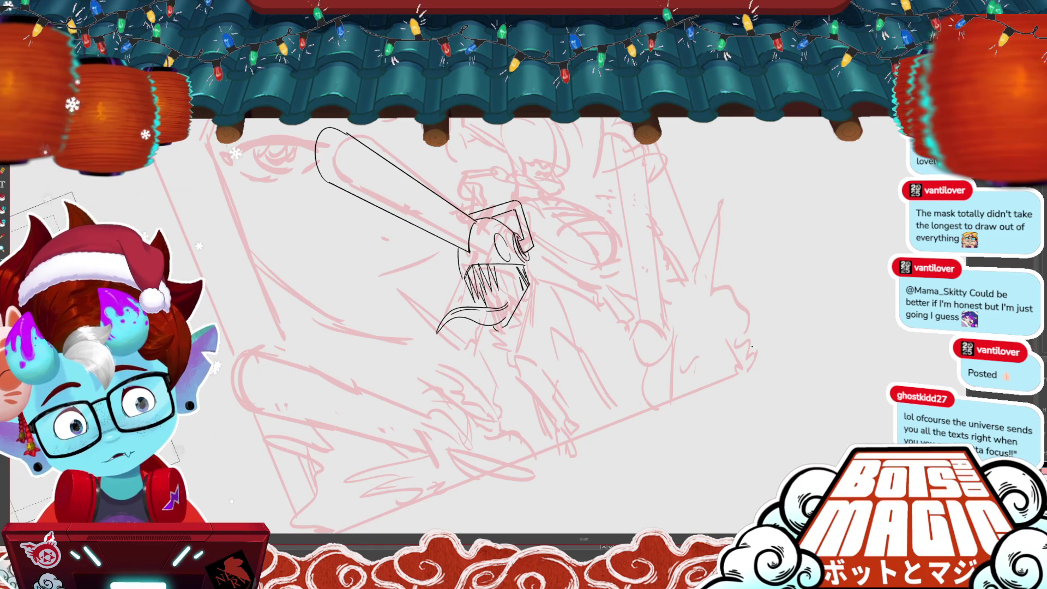
# Step: Ink the lower row of jagged teeth and marquee-select the lower right teeth area
pyautogui.press('-')
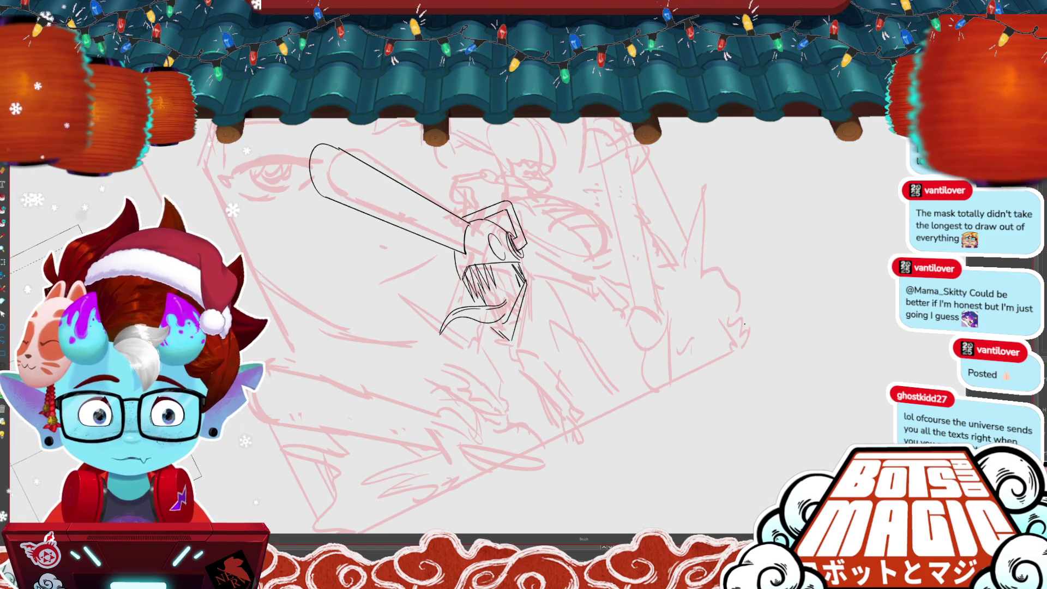
pyautogui.moveTo(437, 305); pyautogui.dragTo(440, 311)
pyautogui.press('Delete')
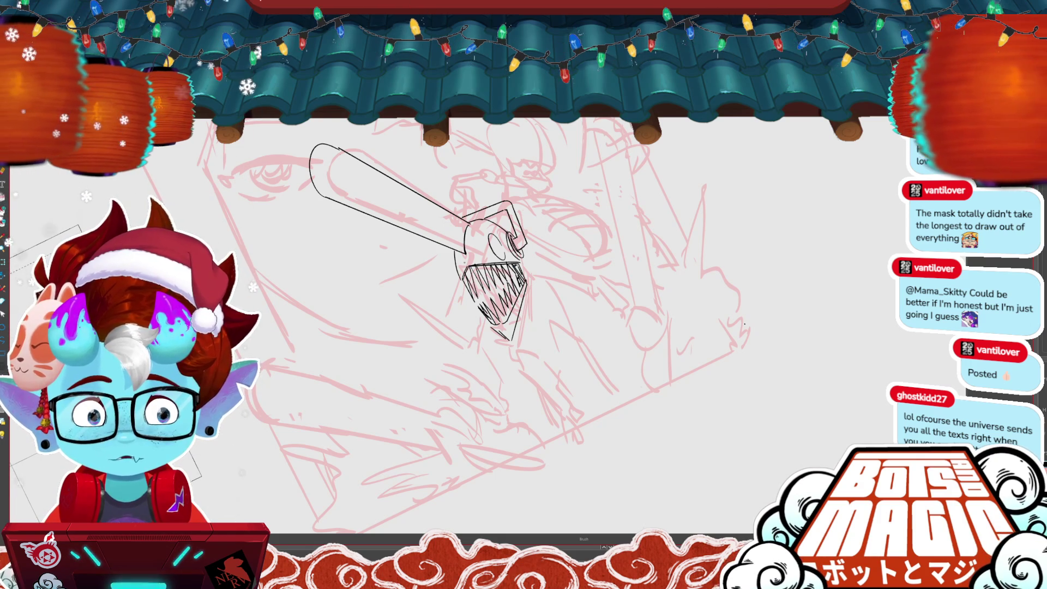
pyautogui.moveTo(491, 300); pyautogui.dragTo(529, 322)
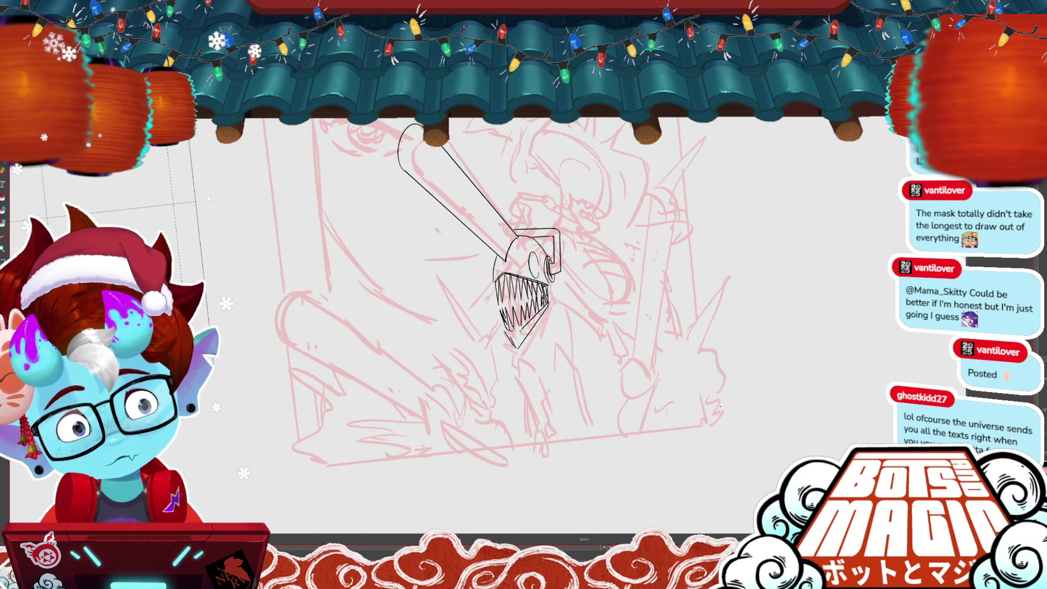
pyautogui.moveTo(547, 304); pyautogui.dragTo(516, 327)
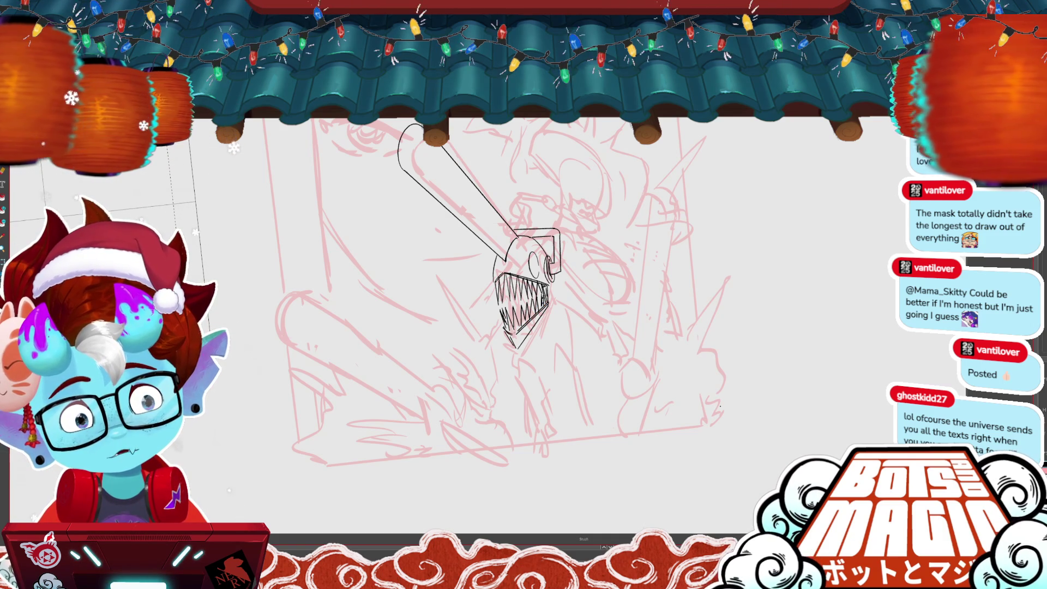
pyautogui.press('m')
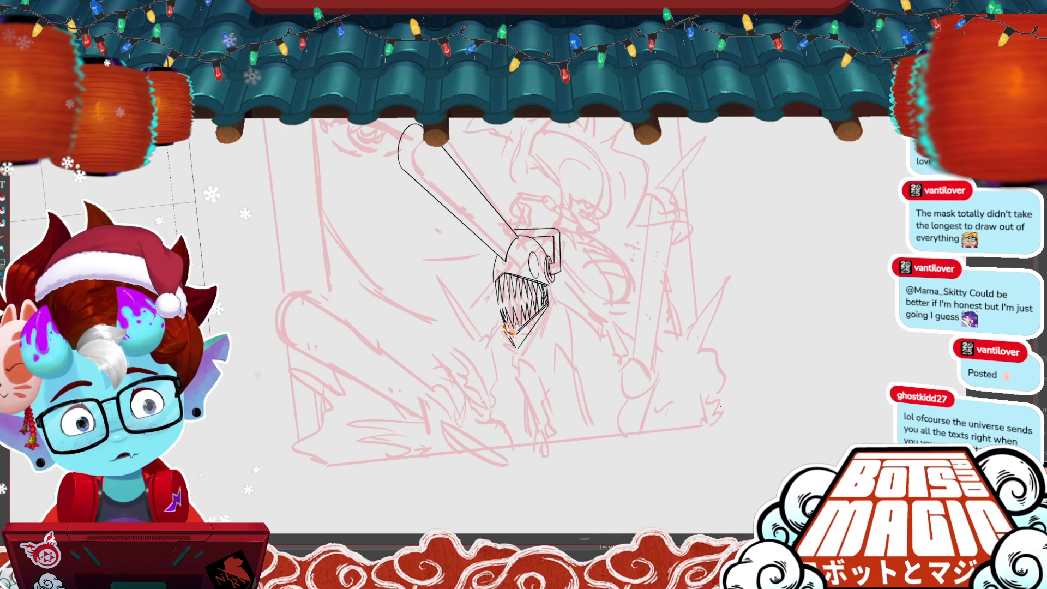
pyautogui.moveTo(513, 333); pyautogui.dragTo(552, 301)
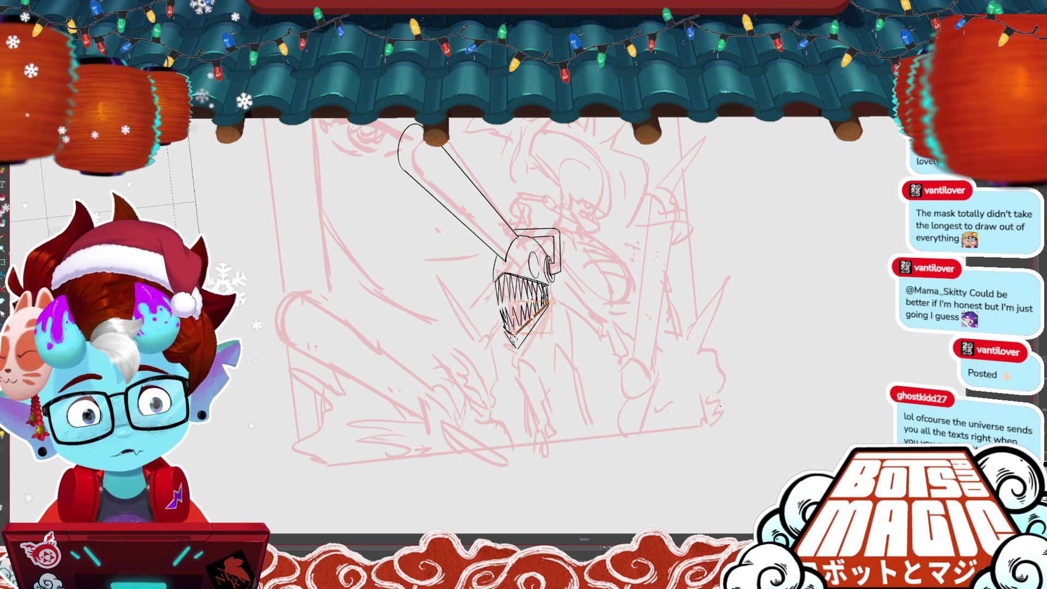
pyautogui.scroll(3, 488, 262)
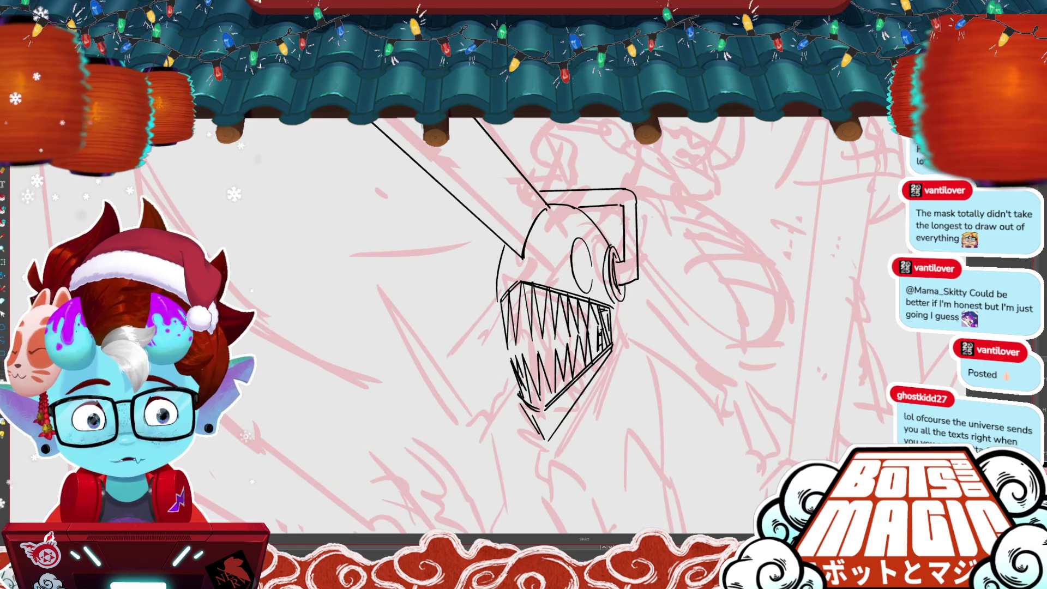
# Step: Ink a curved tusk left of the lower teeth and a jaw line along the teeth
pyautogui.press('b')
pyautogui.moveTo(510, 328)
pyautogui.mouseDown()
pyautogui.moveTo(465, 402)
pyautogui.moveTo(515, 357)
pyautogui.mouseUp()
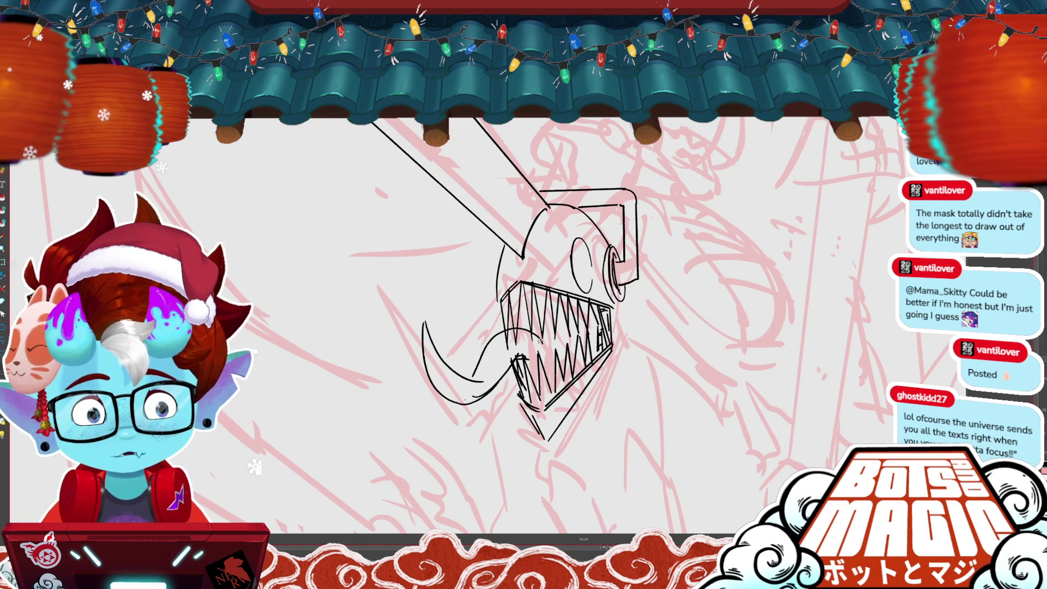
pyautogui.scroll(-3, 491, 300)
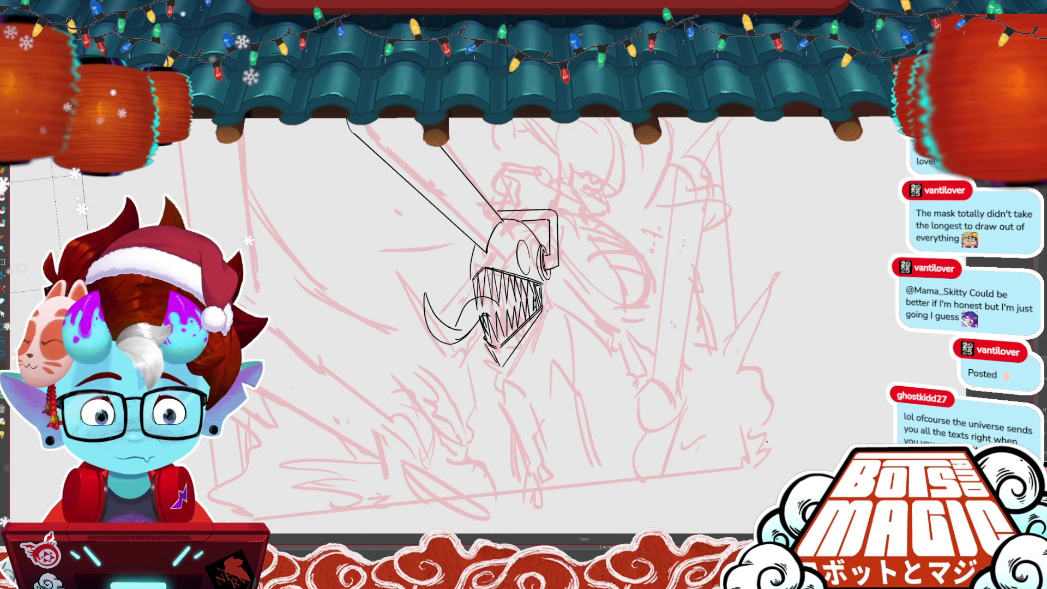
pyautogui.moveTo(552, 311); pyautogui.dragTo(502, 365)
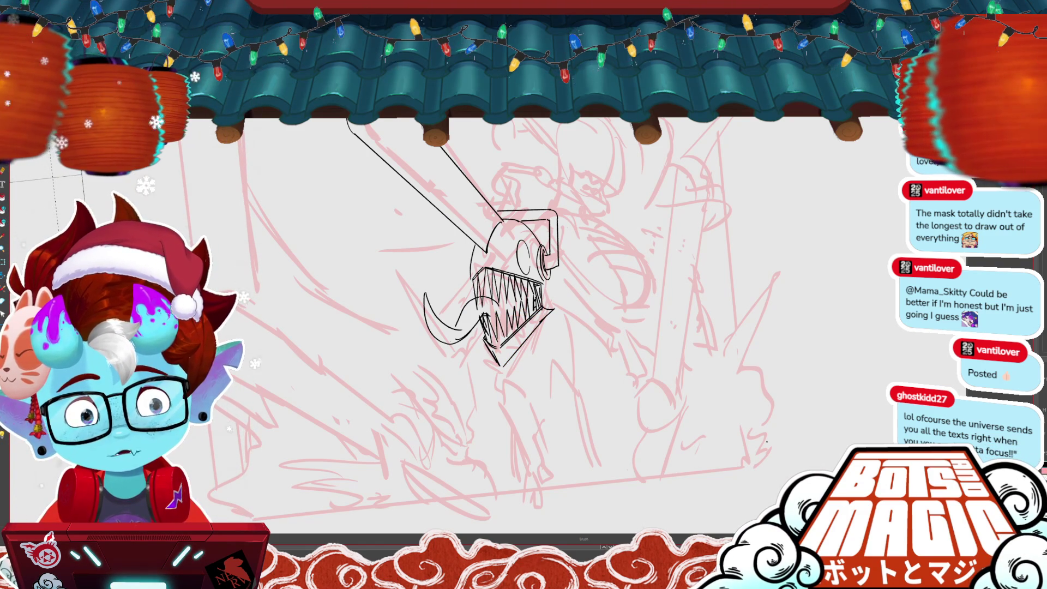
# Step: Draw a darkened curve beside the eye and move it further into the eye socket
pyautogui.moveTo(523, 273)
pyautogui.mouseDown()
pyautogui.moveTo(548, 248)
pyautogui.moveTo(527, 292)
pyautogui.mouseUp()
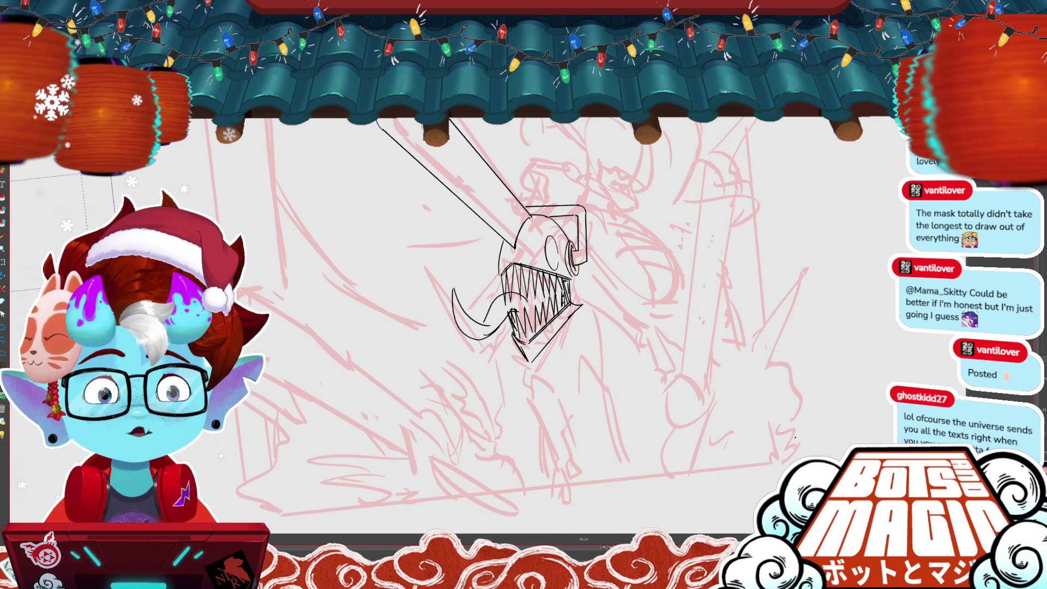
pyautogui.scroll(2, 518, 256)
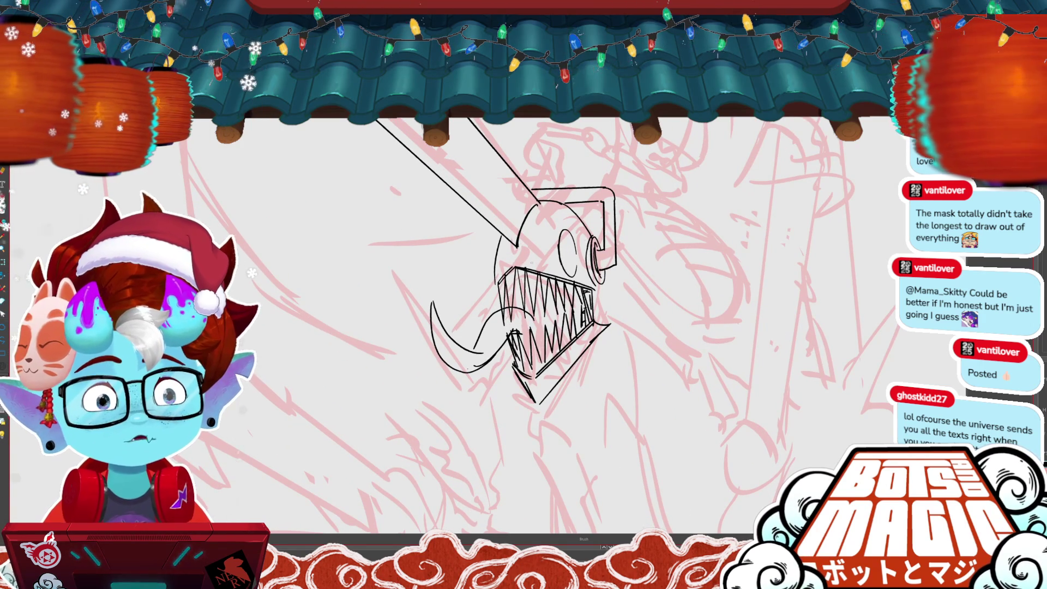
pyautogui.moveTo(557, 229); pyautogui.dragTo(534, 270)
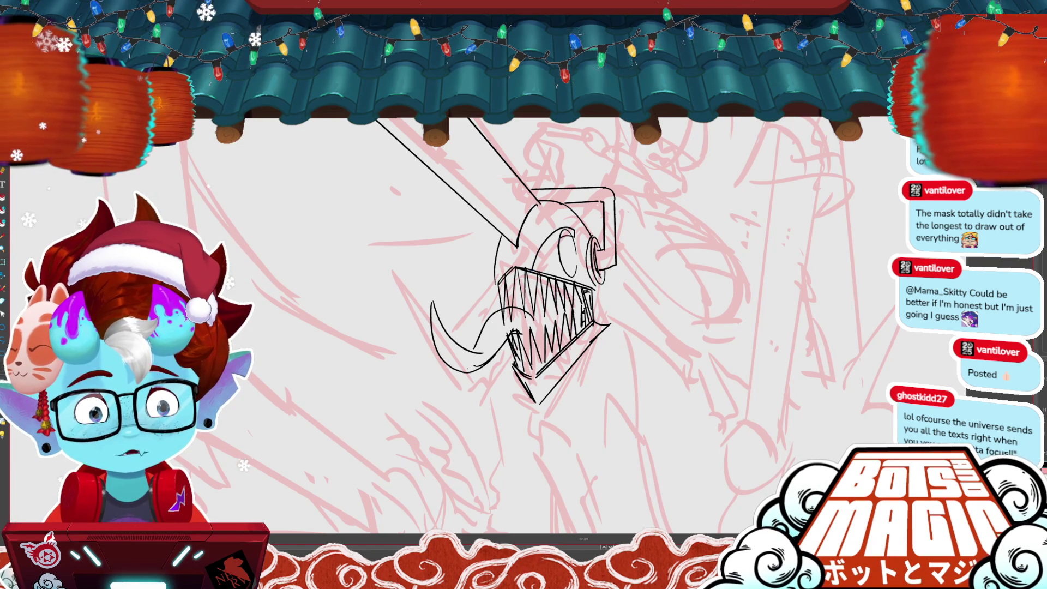
pyautogui.moveTo(559, 237); pyautogui.dragTo(546, 267)
pyautogui.click(578, 231)
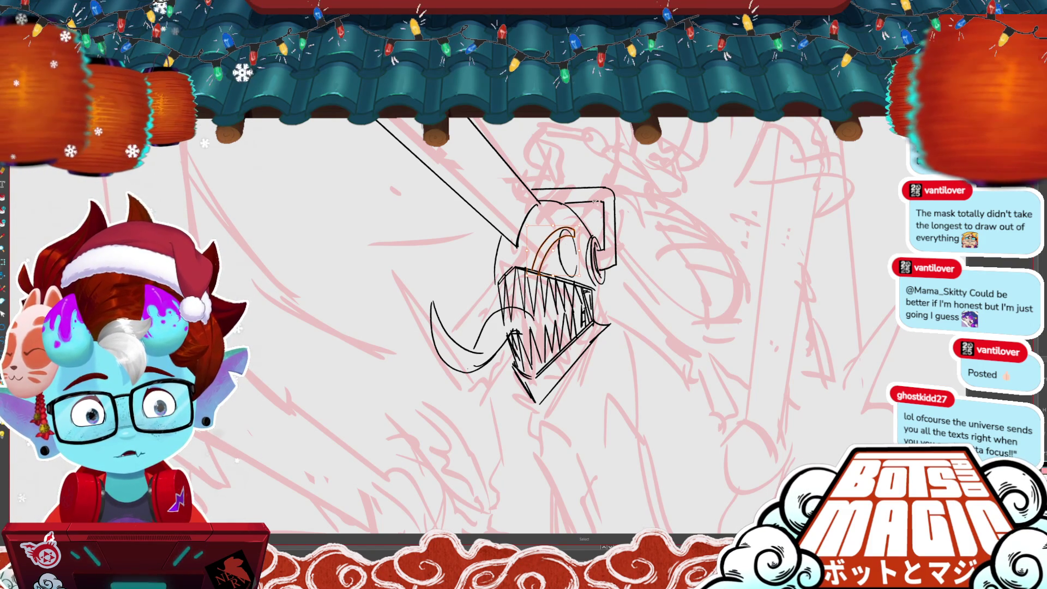
pyautogui.moveTo(575, 232)
pyautogui.mouseDown()
pyautogui.moveTo(583, 240)
pyautogui.moveTo(567, 264)
pyautogui.moveTo(586, 250)
pyautogui.mouseUp()
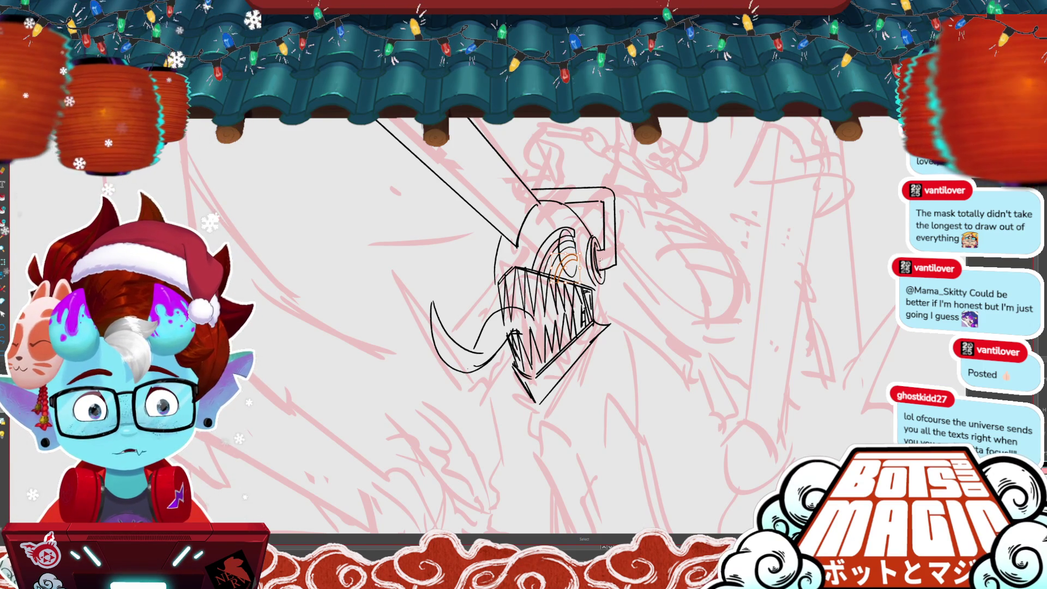
pyautogui.press('Return')
# Step: Add two short strokes beside the left jaw line, redrawing the first one
pyautogui.scroll(3, 480, 242)
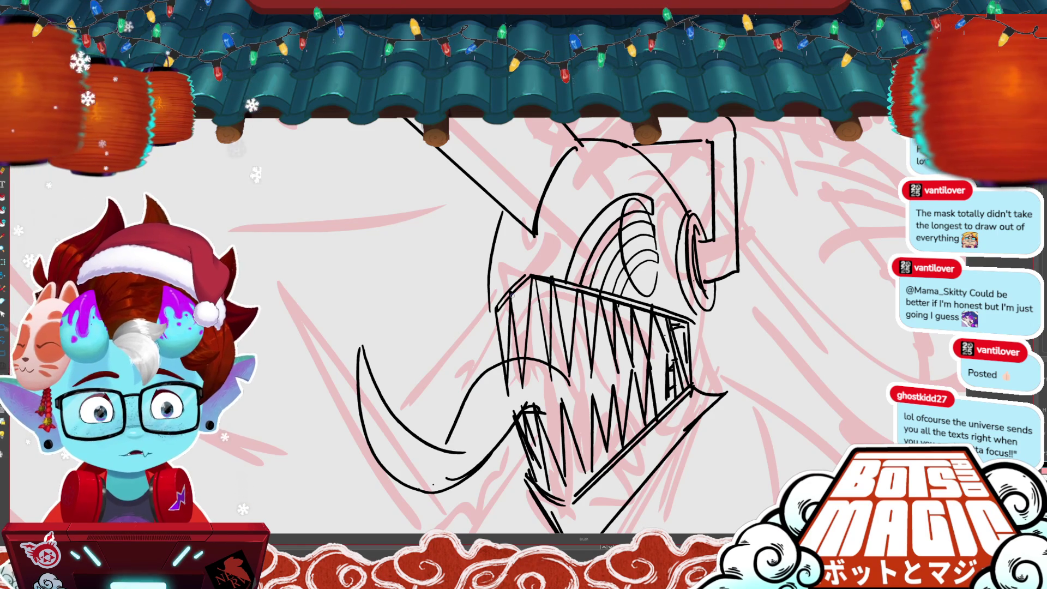
pyautogui.moveTo(511, 235); pyautogui.dragTo(516, 276)
pyautogui.hotkey('ctrl', 'z')
pyautogui.moveTo(511, 238); pyautogui.dragTo(496, 262)
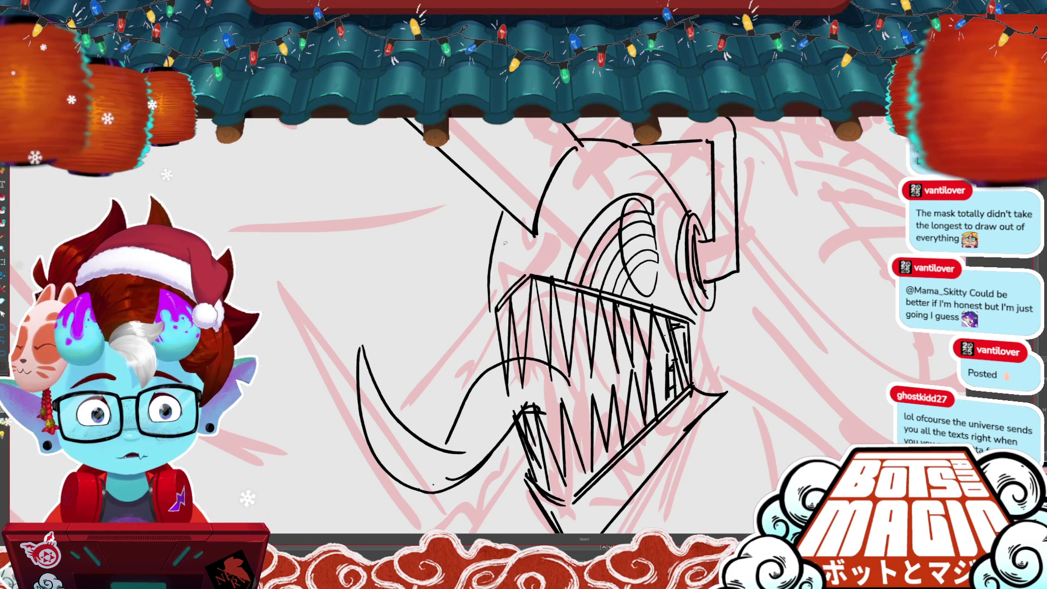
pyautogui.moveTo(498, 226); pyautogui.dragTo(522, 254)
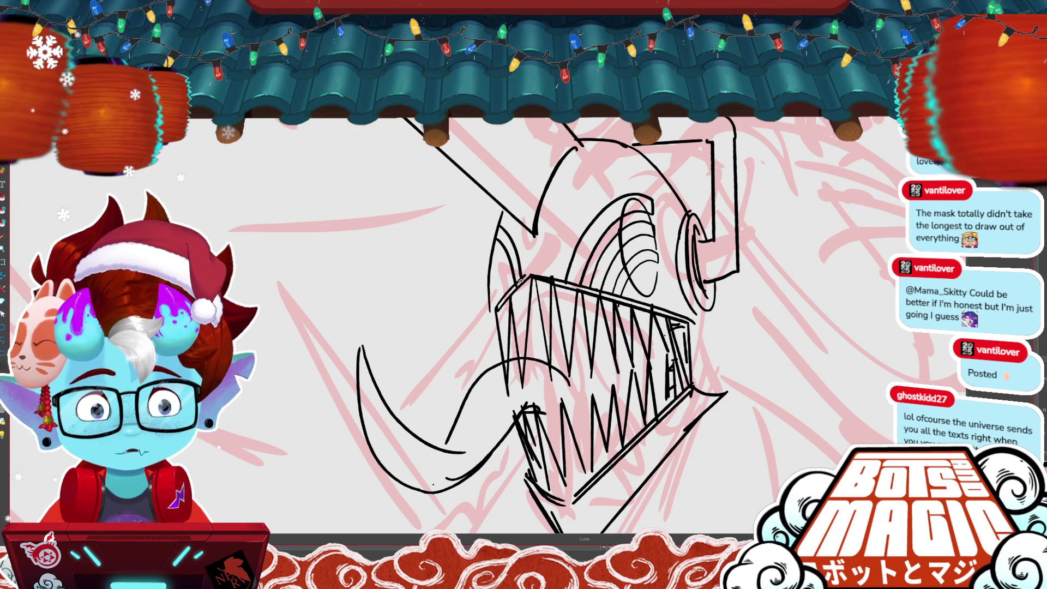
pyautogui.scroll(-2, 520, 266)
pyautogui.scroll(-2, 434, 150)
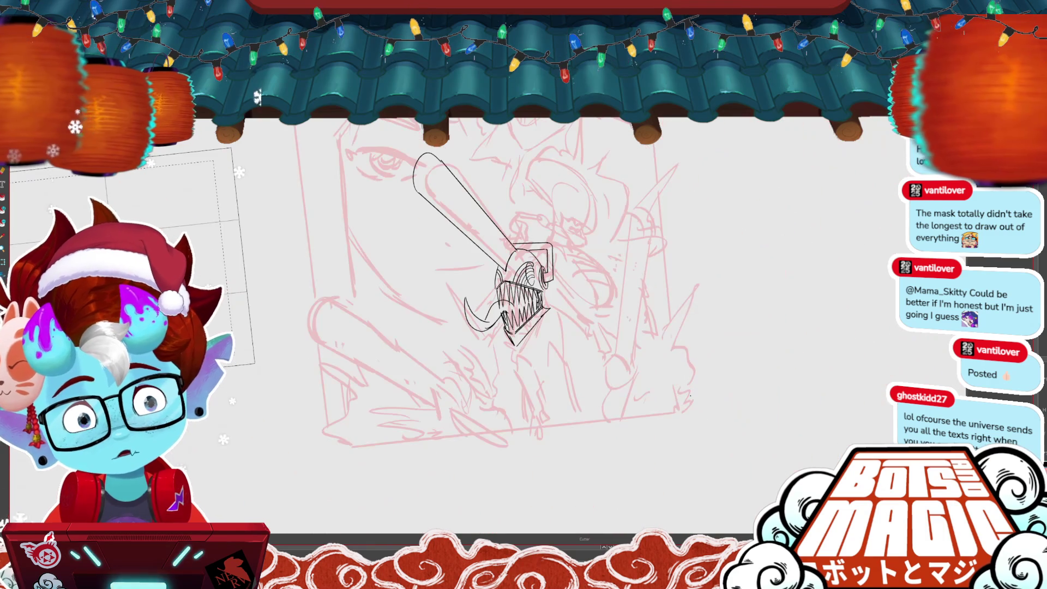
# Step: Thicken the eye's inner arc with bold strokes, then recentre the chainsaw drawing
pyautogui.scroll(2, 439, 141)
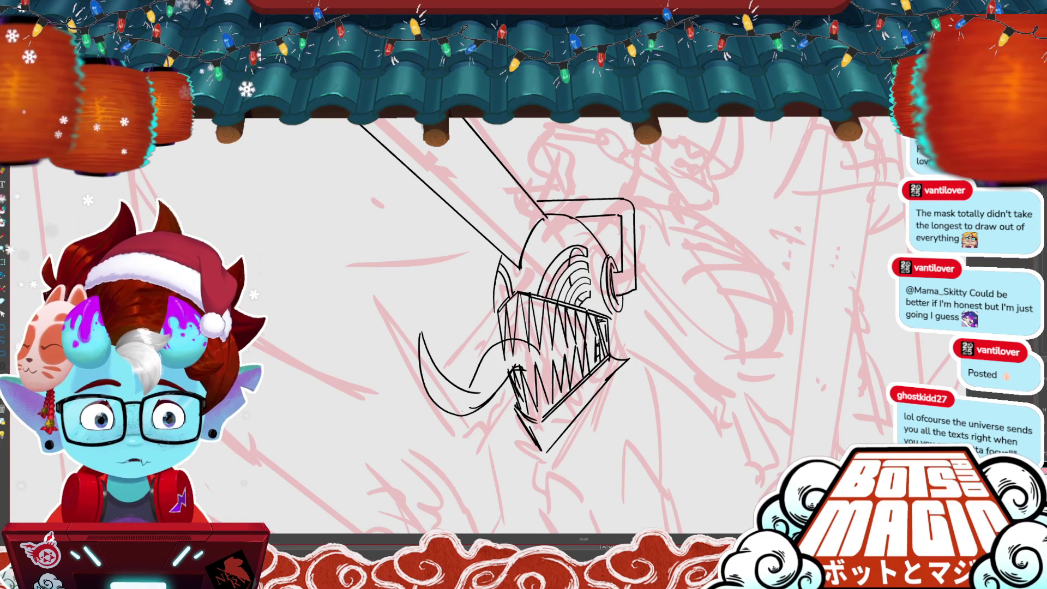
pyautogui.scroll(-3, 637, 450)
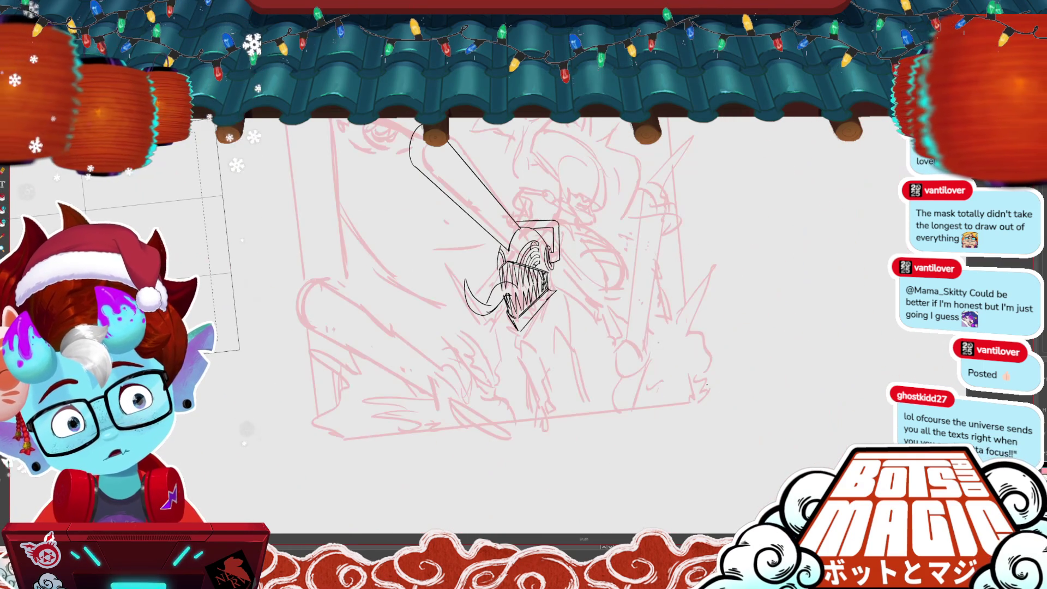
pyautogui.scroll(3, 637, 450)
pyautogui.moveTo(540, 259); pyautogui.dragTo(585, 217)
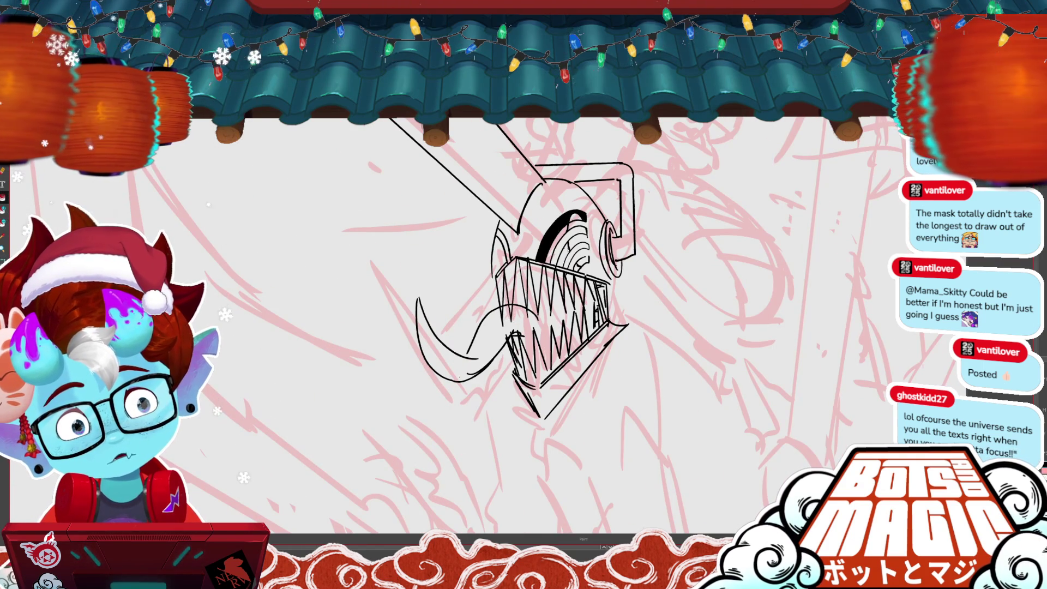
pyautogui.moveTo(550, 265); pyautogui.dragTo(567, 234)
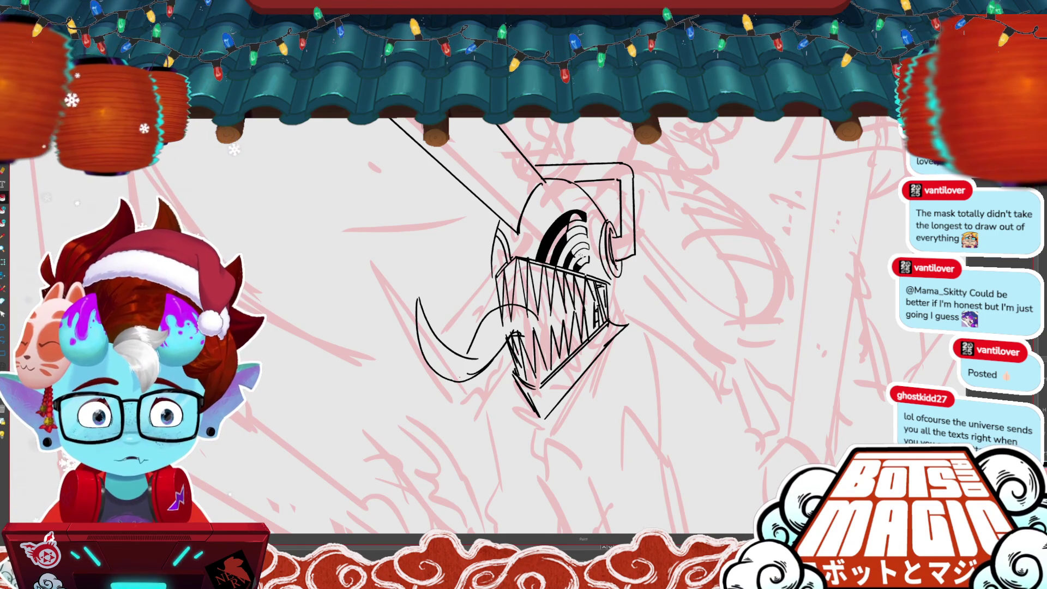
pyautogui.scroll(-5, 545, 328)
pyautogui.scroll(4, 545, 327)
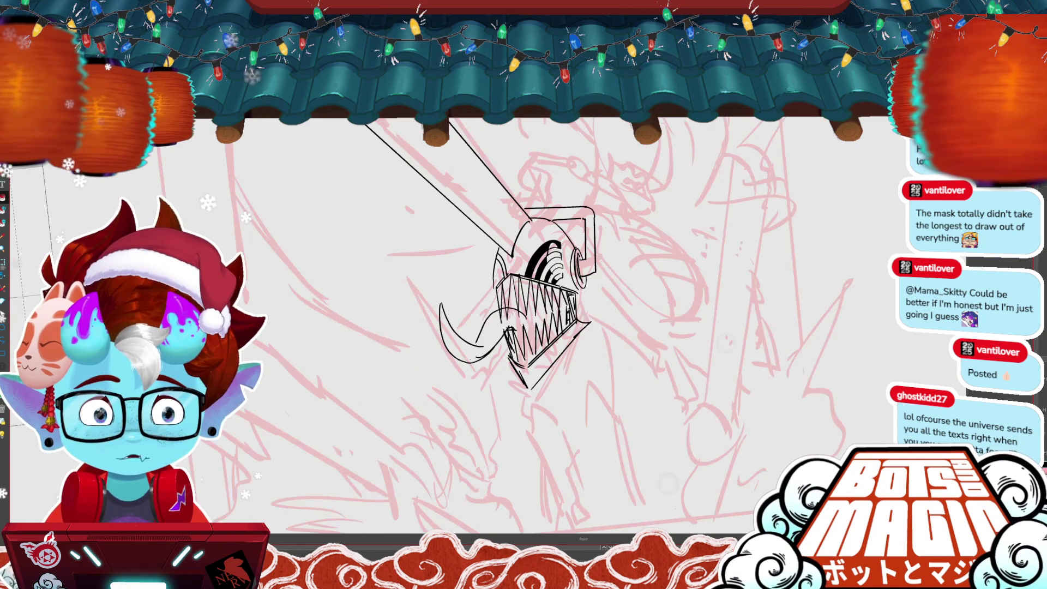
pyautogui.moveTo(545, 327)
pyautogui.mouseDown()
pyautogui.moveTo(540, 311)
pyautogui.moveTo(621, 284)
pyautogui.mouseUp()
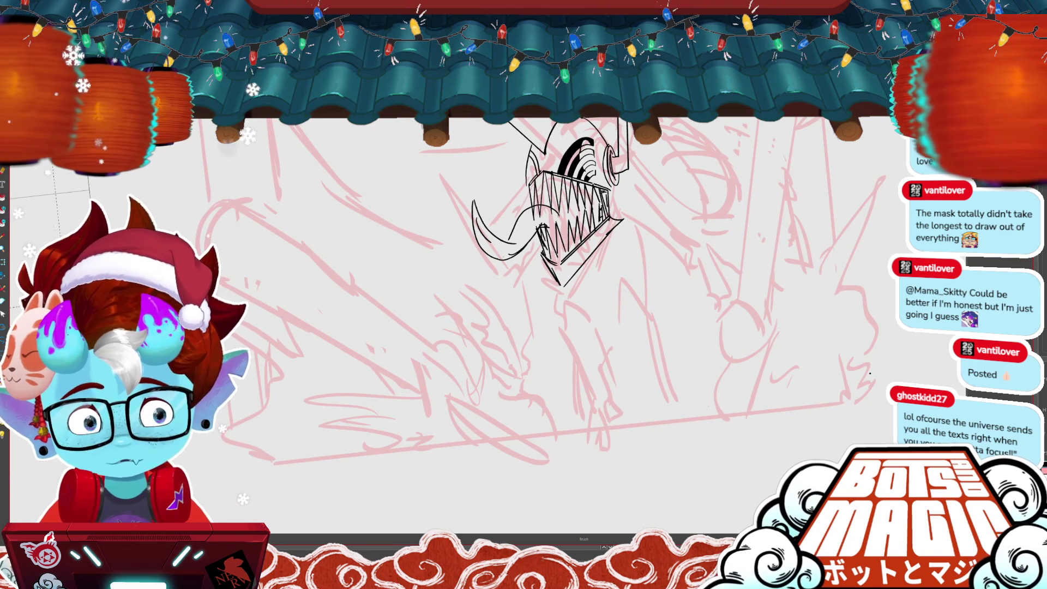
pyautogui.scroll(-2, 323, 344)
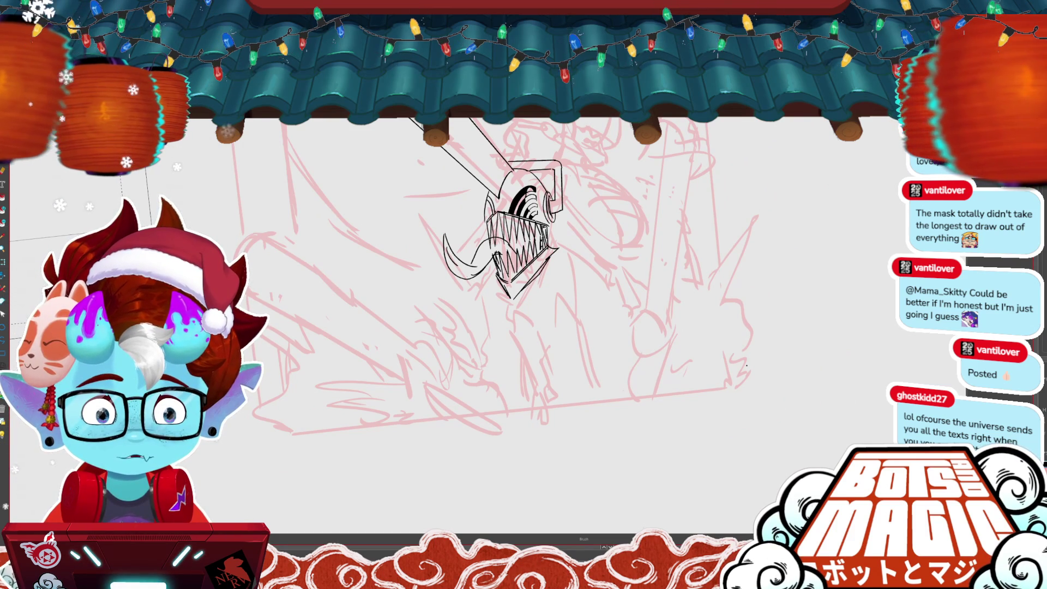
pyautogui.scroll(2, 377, 305)
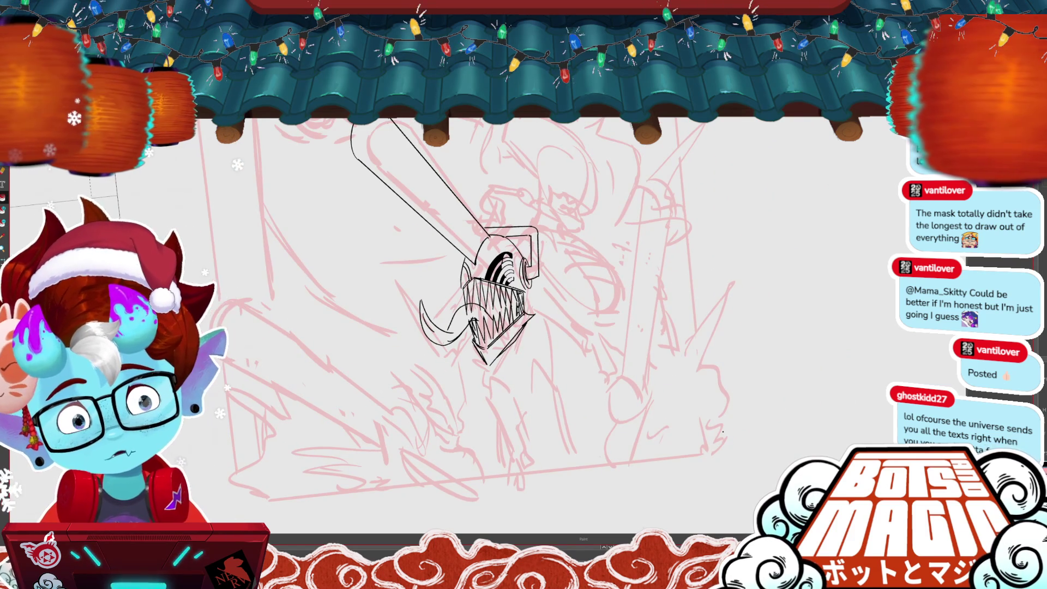
pyautogui.scroll(3, 497, 295)
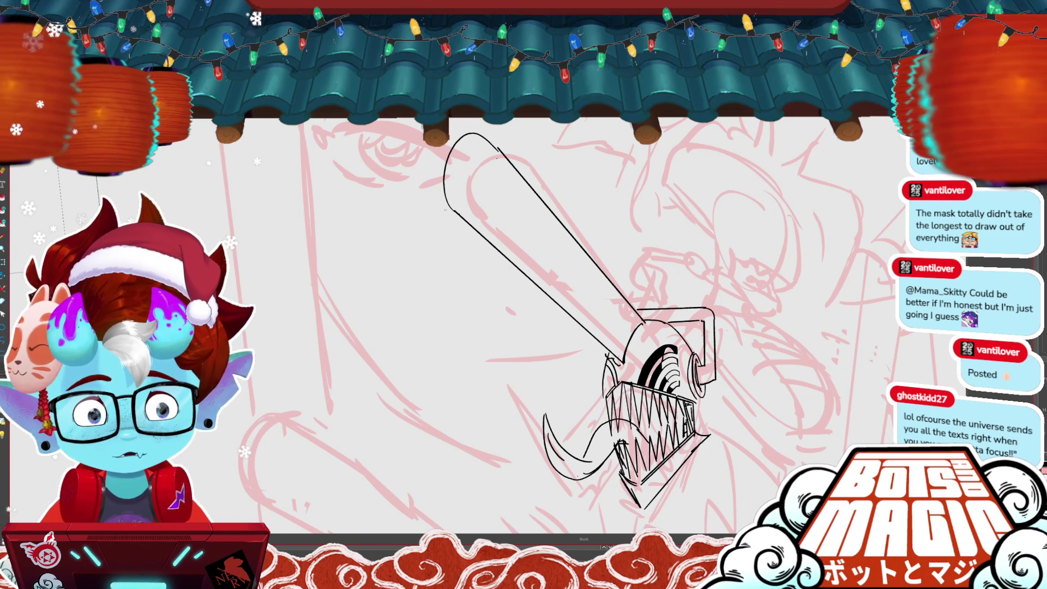
# Step: Ink a scalloped chain line along the bar's left end, then zoom out to check it
pyautogui.moveTo(439, 189); pyautogui.dragTo(451, 216)
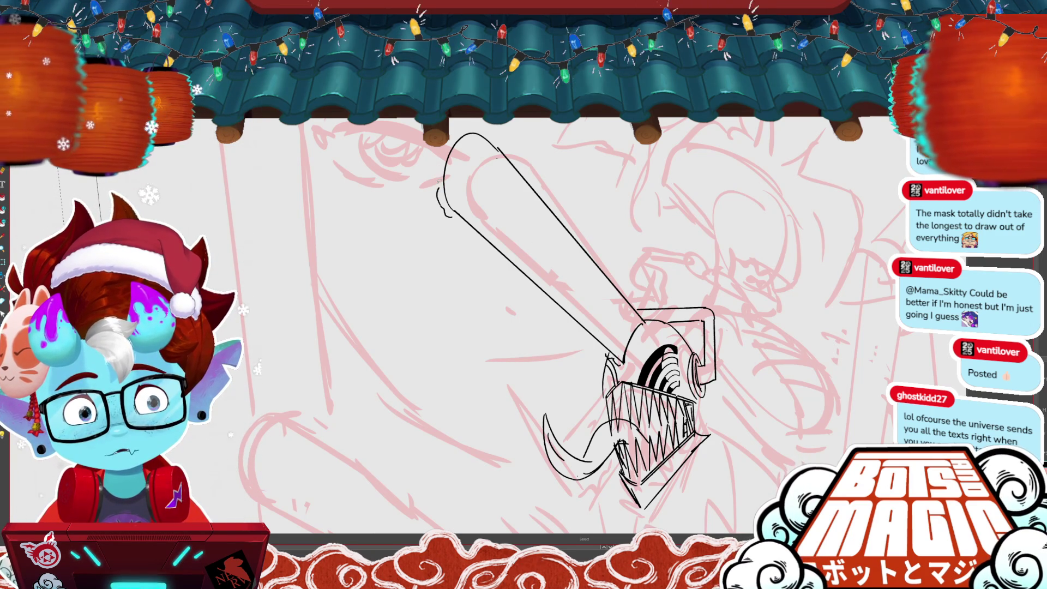
pyautogui.moveTo(446, 145)
pyautogui.mouseDown()
pyautogui.moveTo(438, 192)
pyautogui.moveTo(440, 164)
pyautogui.moveTo(464, 130)
pyautogui.mouseUp()
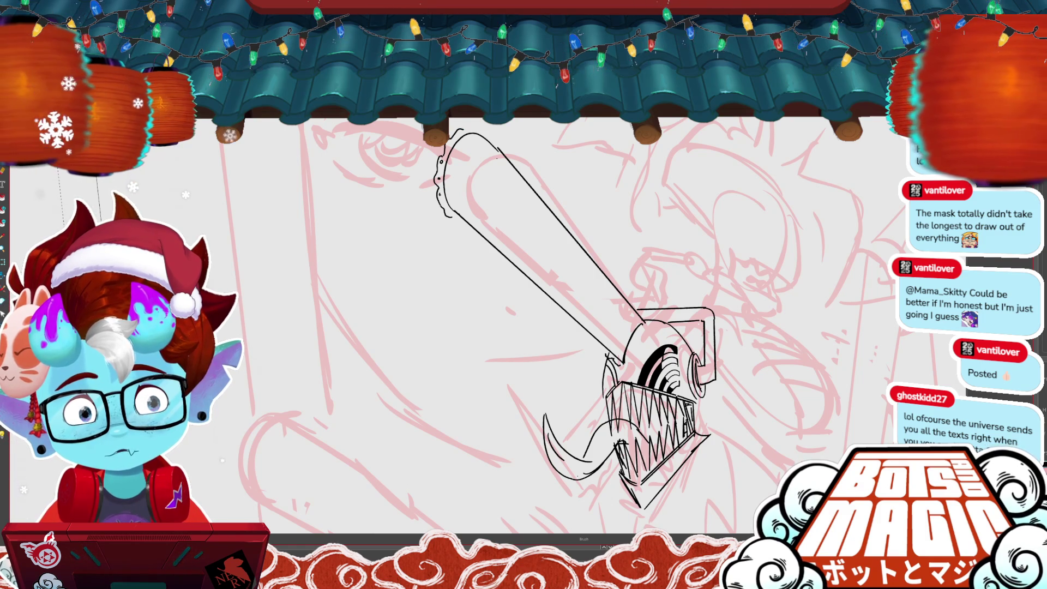
pyautogui.scroll(-5, 545, 327)
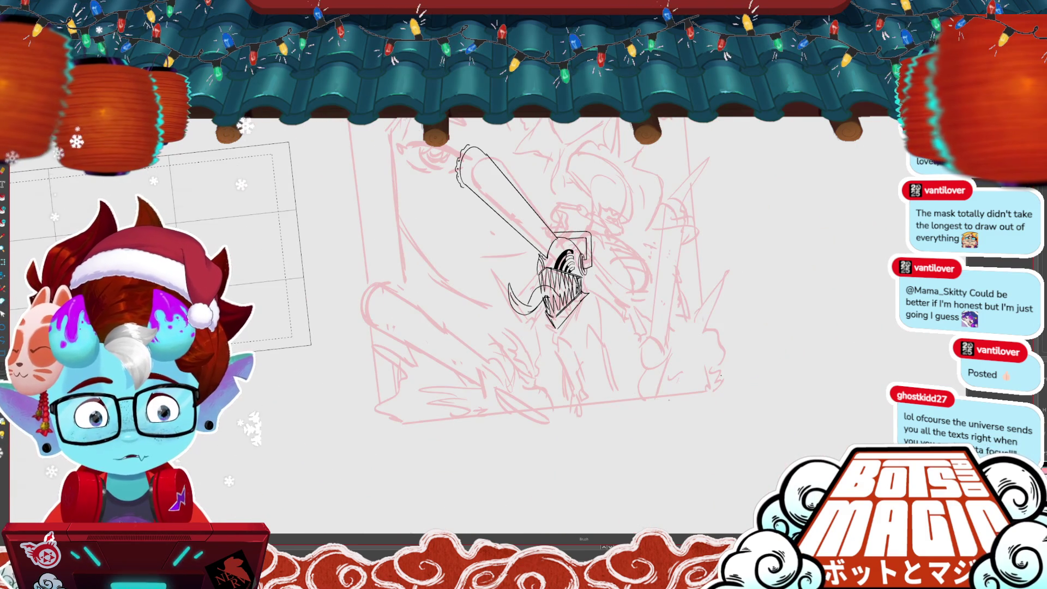
pyautogui.scroll(5, 545, 300)
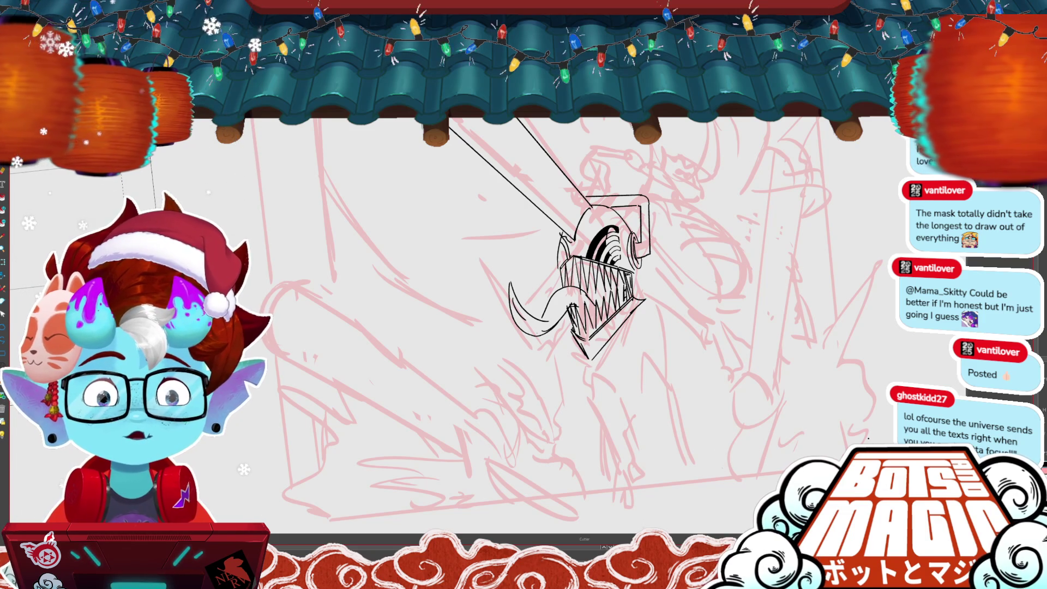
pyautogui.scroll(-3, 546, 317)
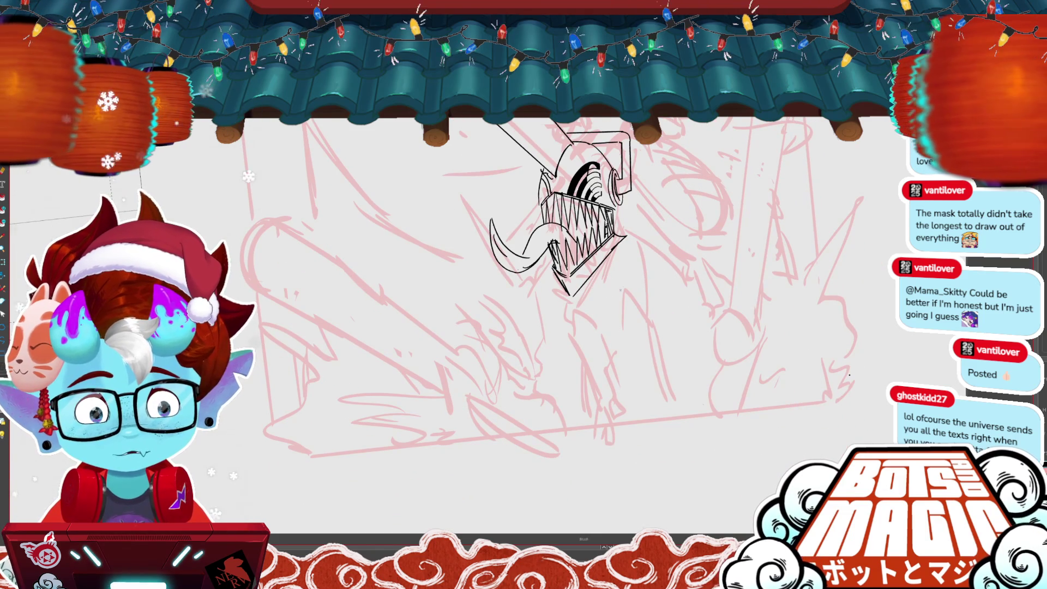
pyautogui.scroll(-2, 546, 316)
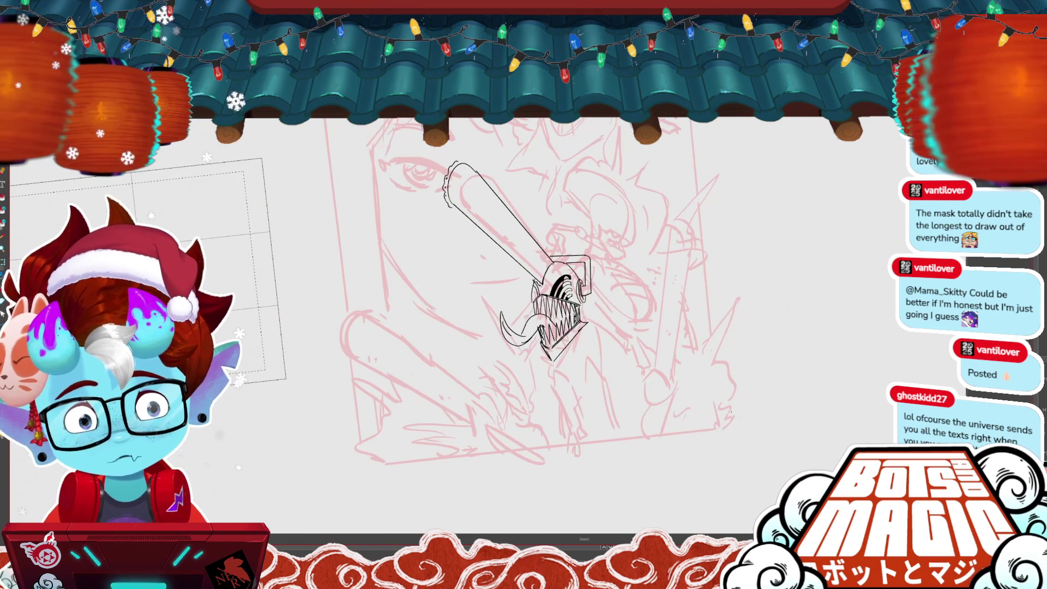
# Step: Shift and rotate the chainsaw line art to a shallower angle, then add a stroke near the teeth
pyautogui.moveTo(896, 273); pyautogui.dragTo(879, 256)
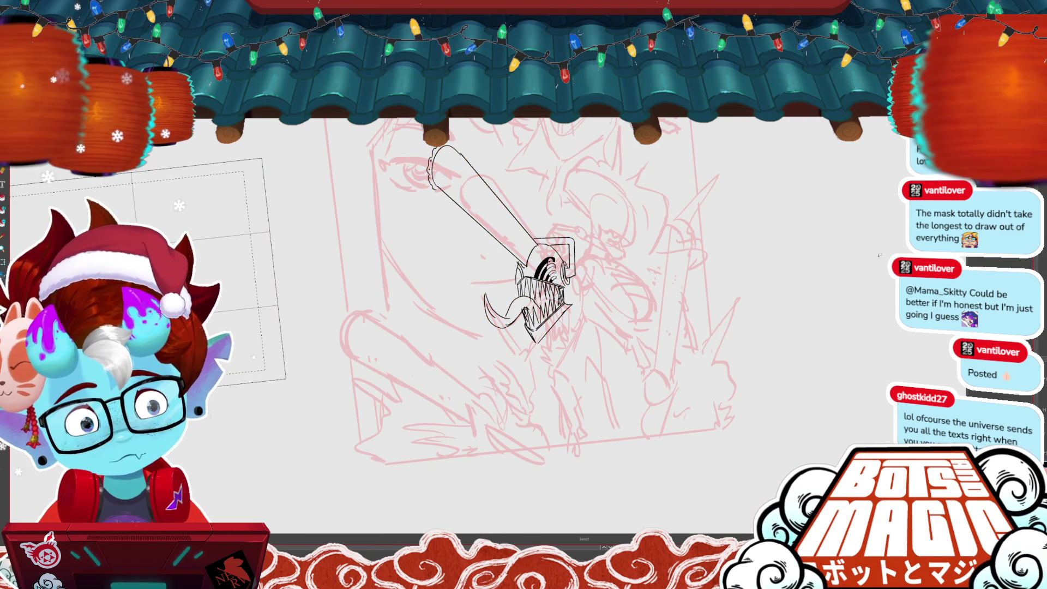
pyautogui.scroll(3, 491, 280)
pyautogui.scroll(-3, 545, 305)
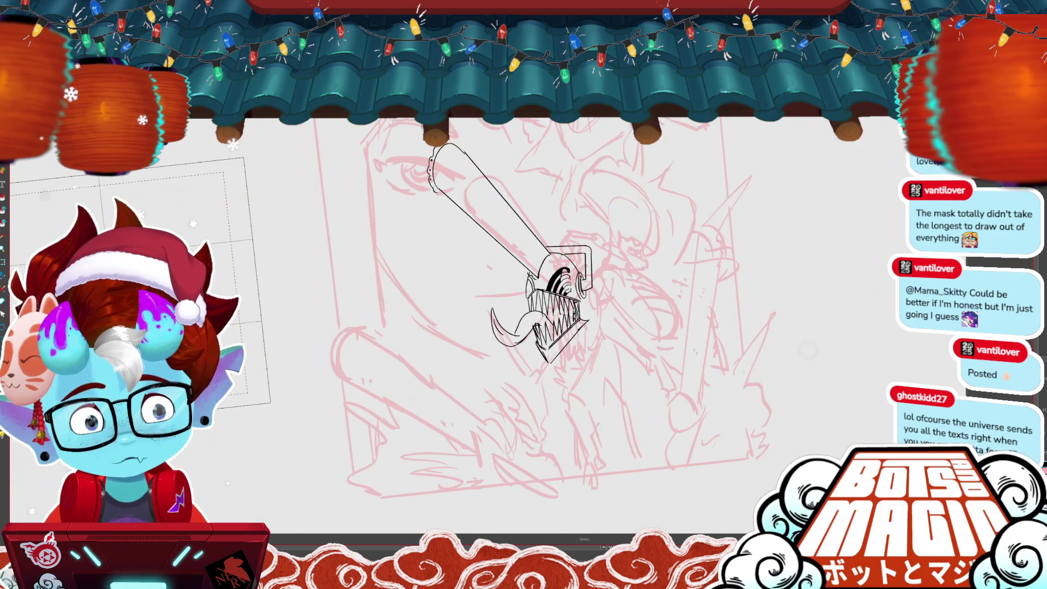
pyautogui.moveTo(603, 140); pyautogui.dragTo(636, 252)
pyautogui.press('Return')
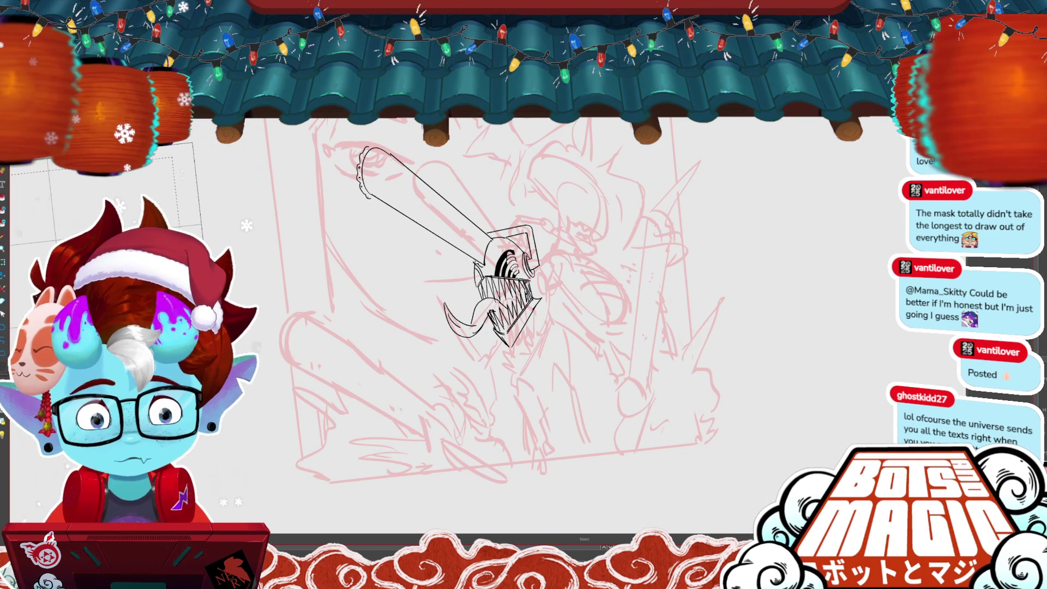
pyautogui.moveTo(528, 320); pyautogui.dragTo(531, 351)
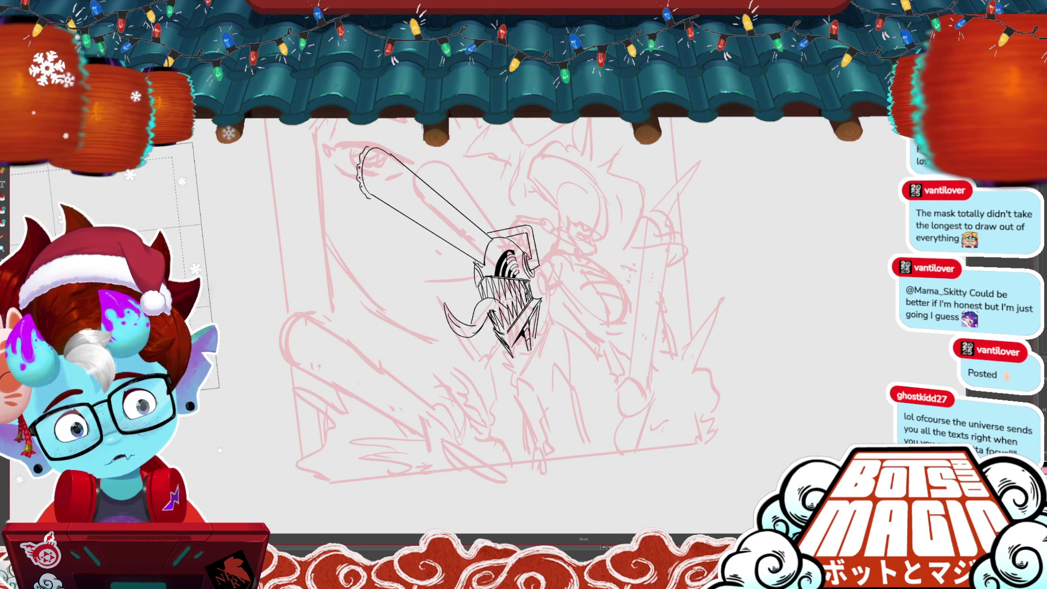
pyautogui.scroll(3, 507, 219)
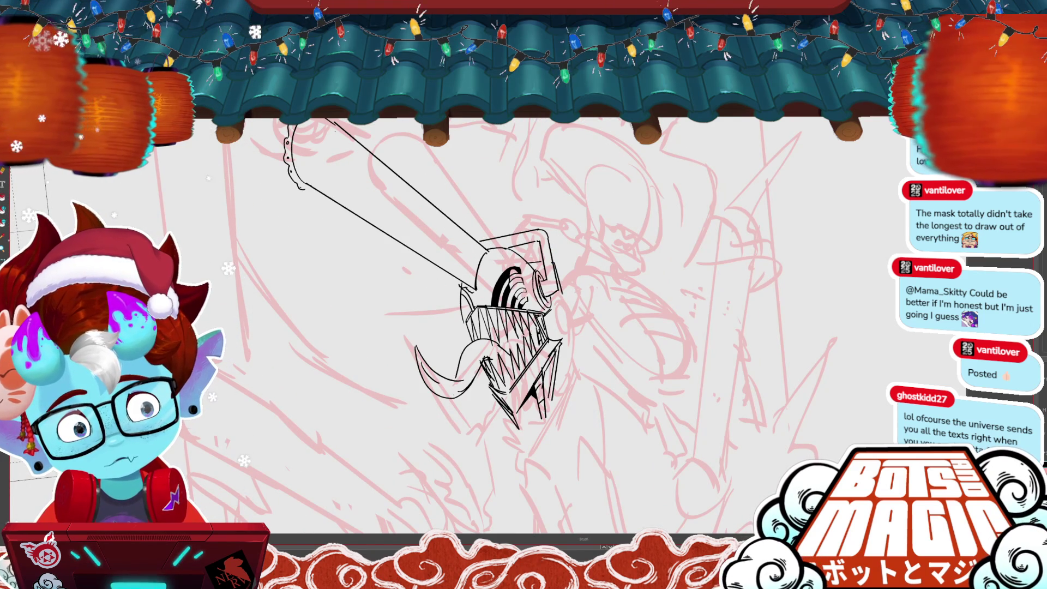
# Step: Erase a few stray strokes on the mask's left side
pyautogui.press('m')
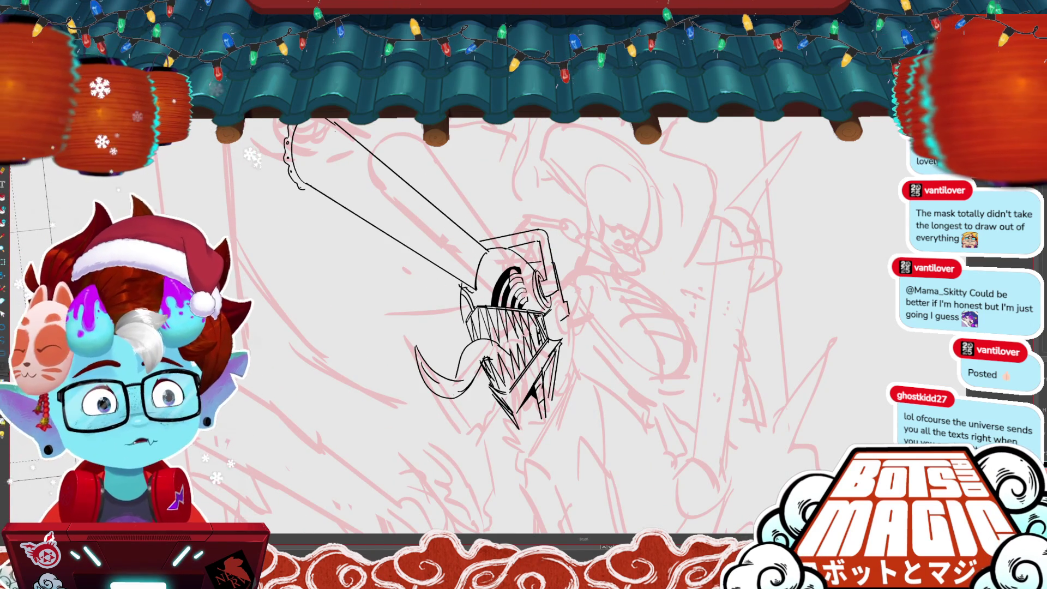
pyautogui.press('b')
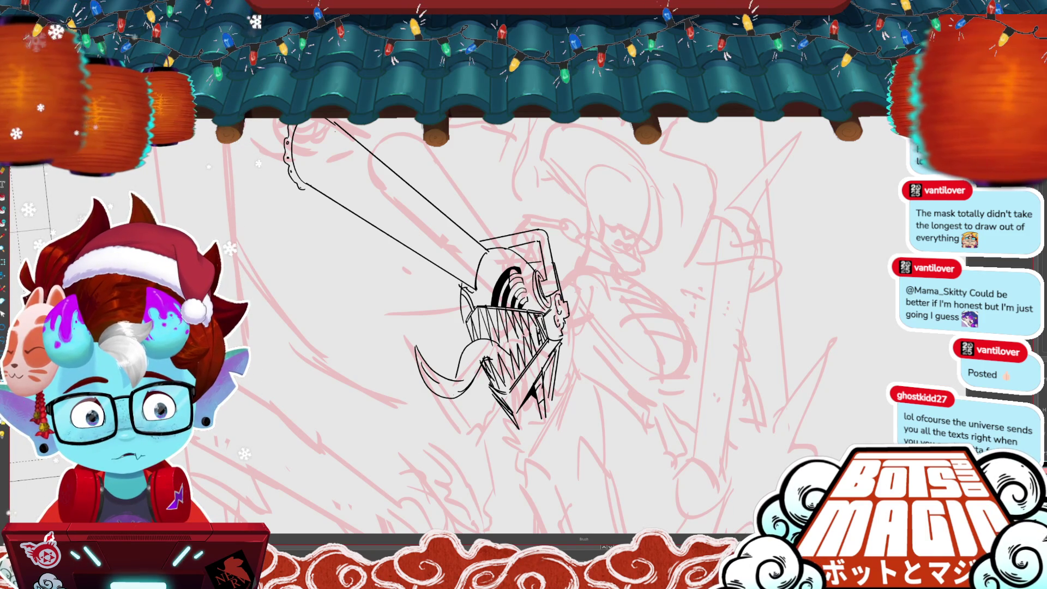
pyautogui.scroll(2, 289, 150)
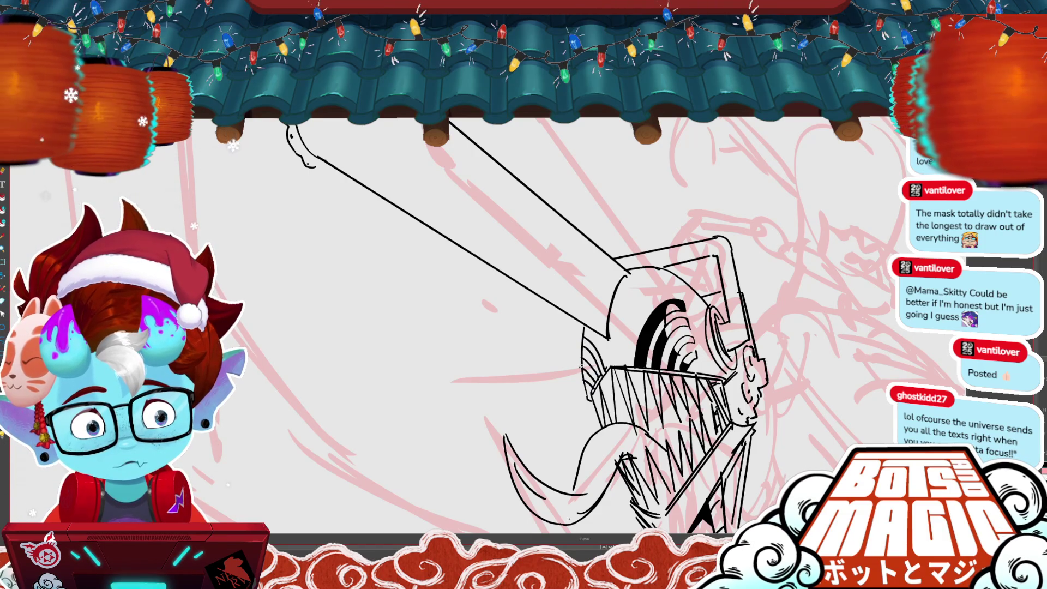
pyautogui.press('e')
pyautogui.moveTo(582, 358); pyautogui.dragTo(586, 331)
pyautogui.press('b')
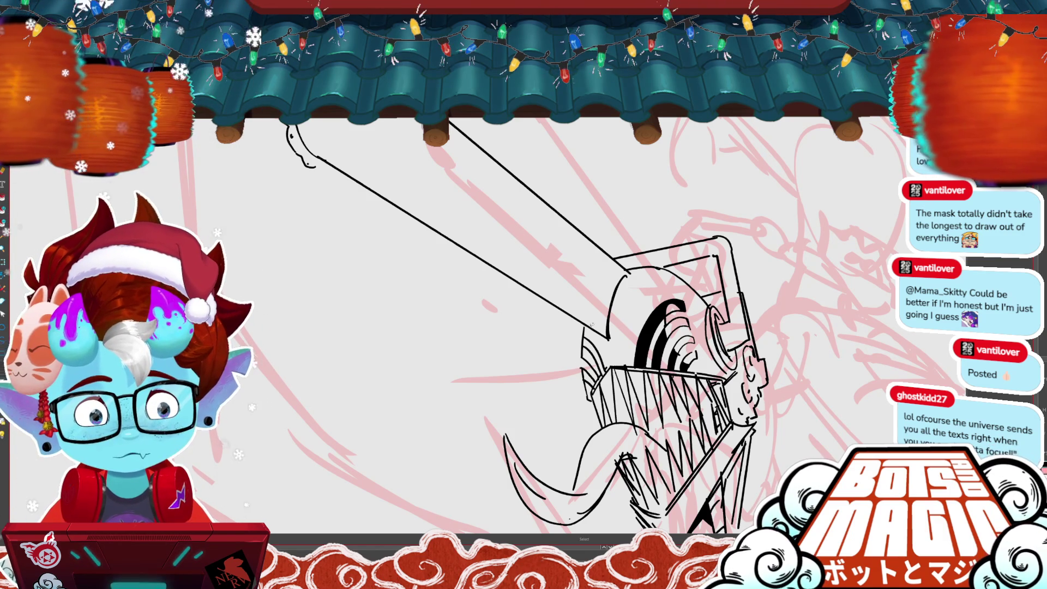
# Step: Delete the old hatching at the mask's left edge and redraw it darker
pyautogui.click(593, 338)
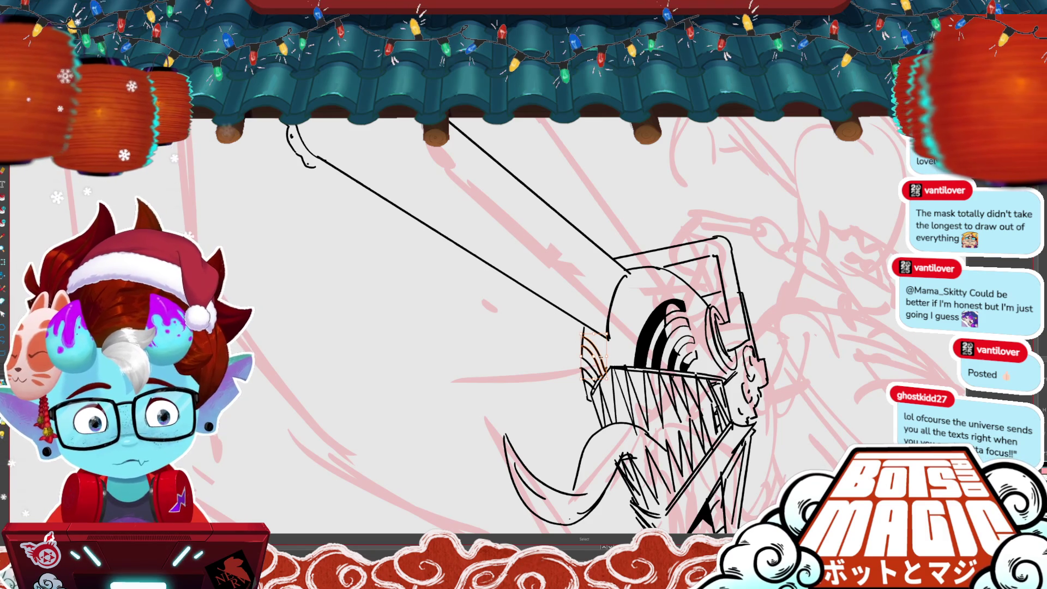
pyautogui.press('Delete')
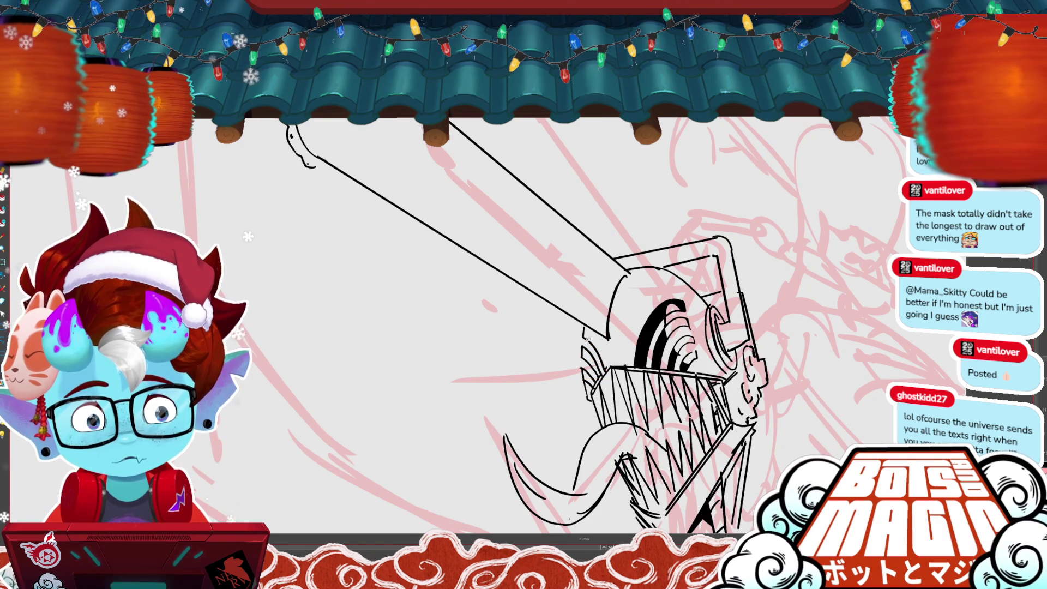
pyautogui.press('b')
pyautogui.moveTo(585, 367); pyautogui.dragTo(588, 394)
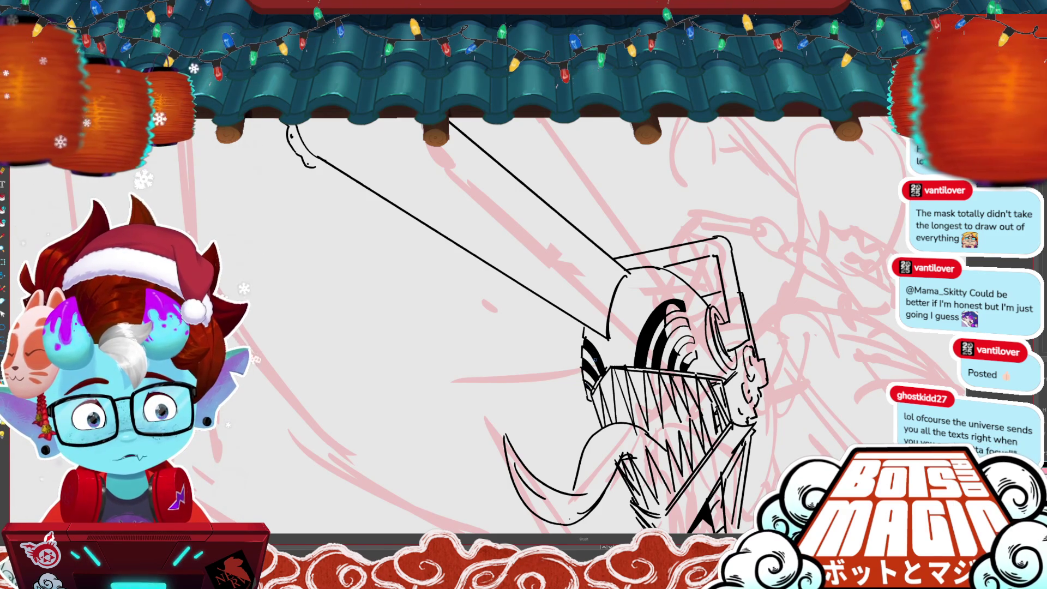
pyautogui.moveTo(599, 340); pyautogui.dragTo(586, 373)
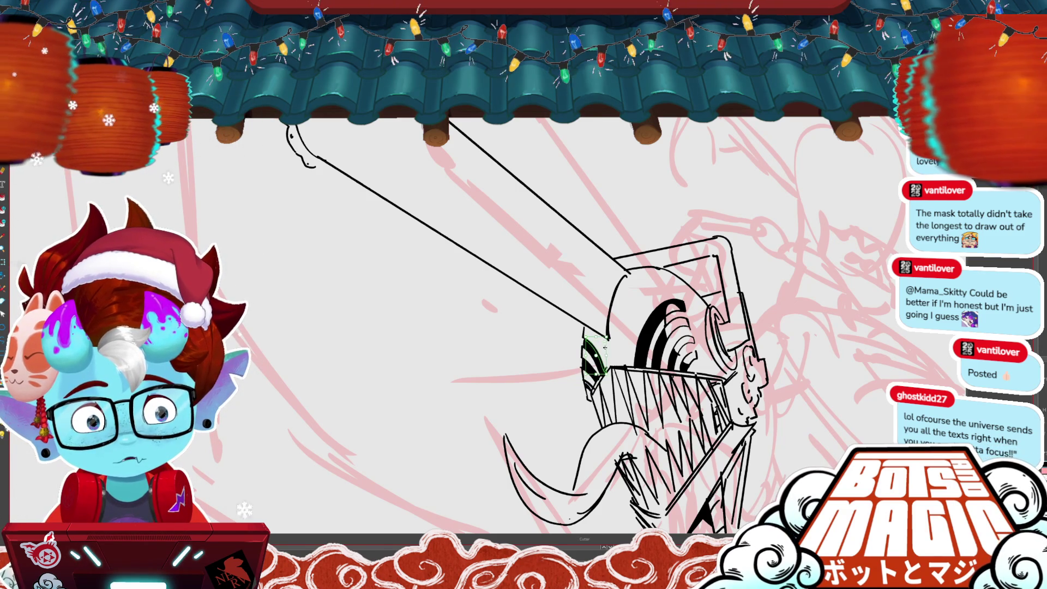
pyautogui.hotkey('ctrl', '0')
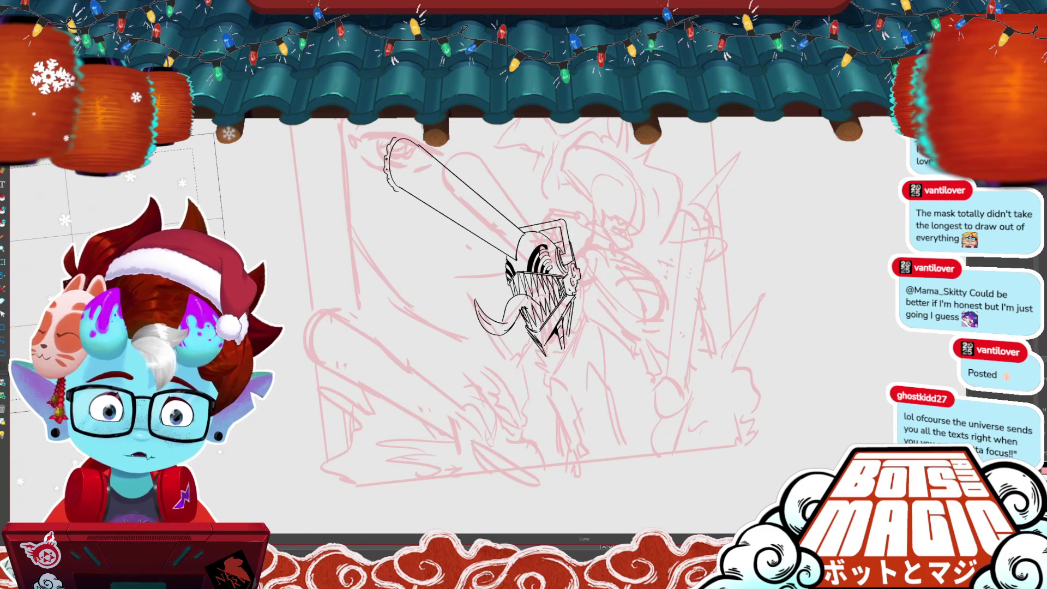
# Step: Fill the gaps between the teeth with black, comparing with and without the fills
pyautogui.scroll(3, 490, 279)
pyautogui.moveTo(599, 284); pyautogui.dragTo(624, 317)
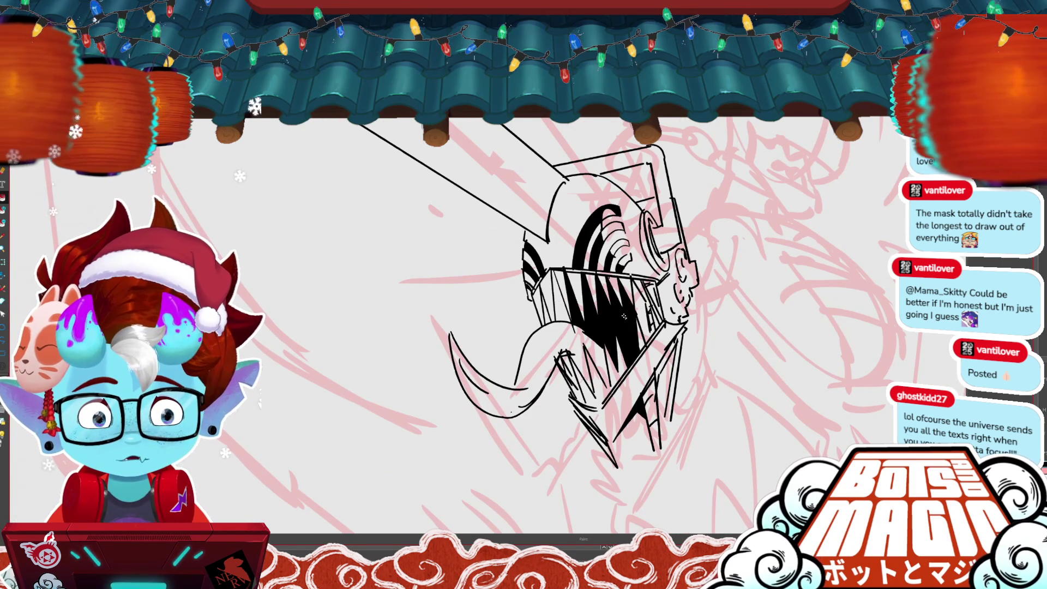
pyautogui.hotkey('ctrl', 'z')
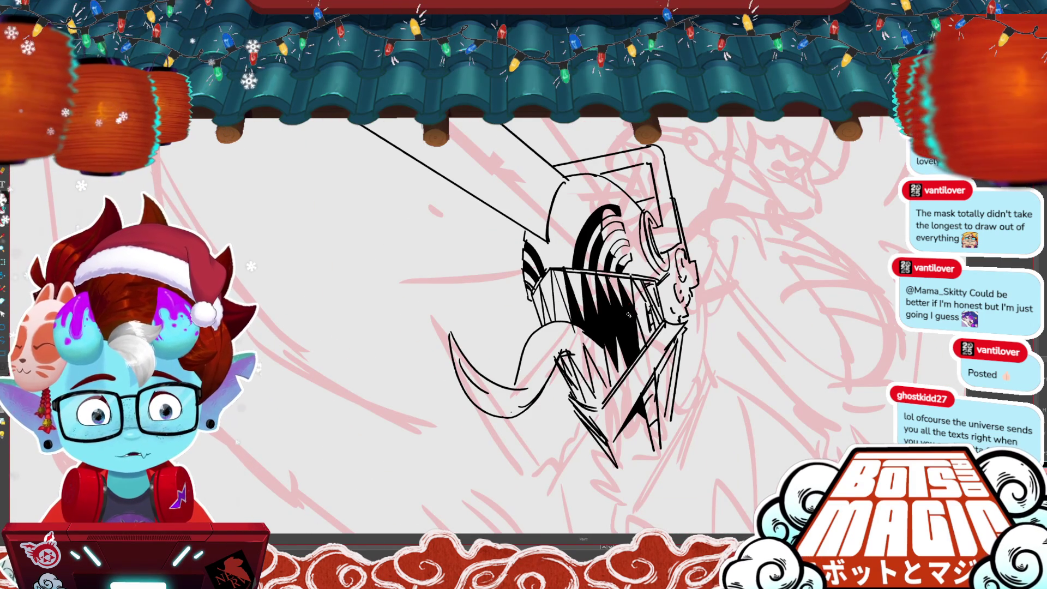
pyautogui.hotkey('ctrl', 'y')
pyautogui.hotkey('ctrl', 'z')
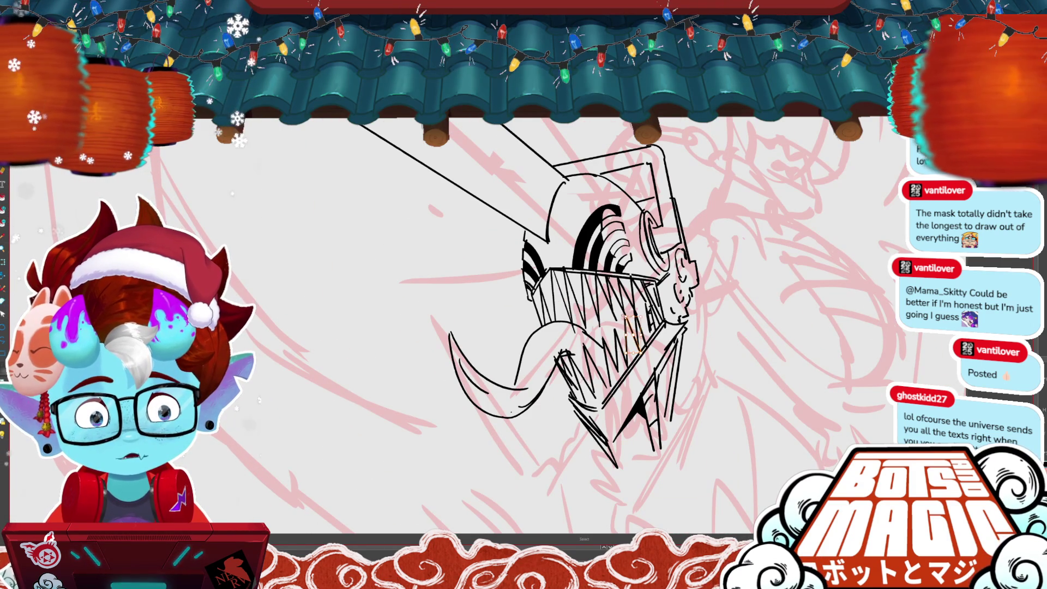
pyautogui.hotkey('ctrl', 'y')
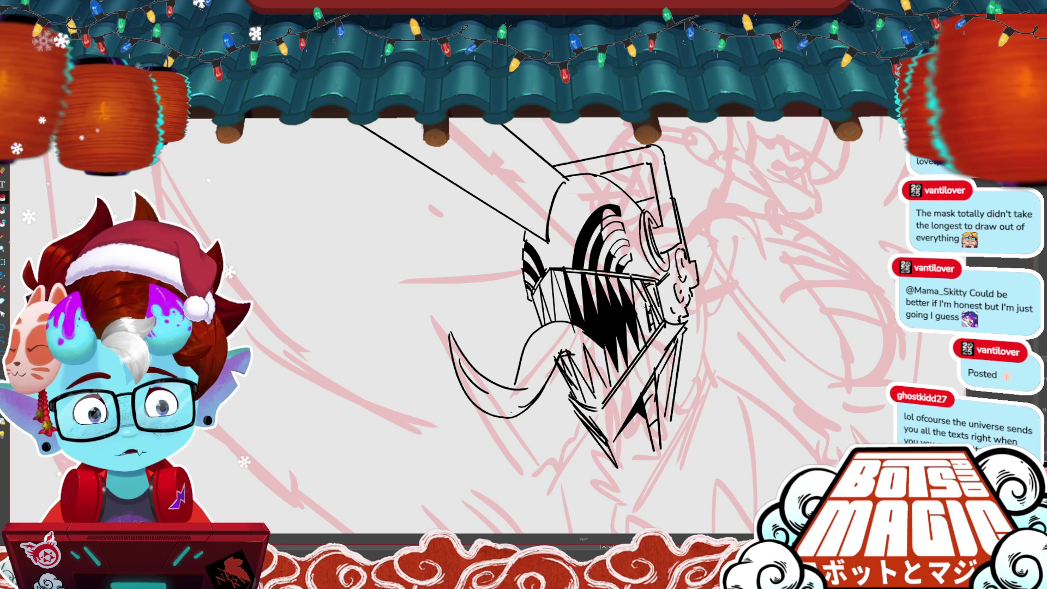
pyautogui.hotkey('ctrl', 'y')
pyautogui.hotkey('ctrl', 'z')
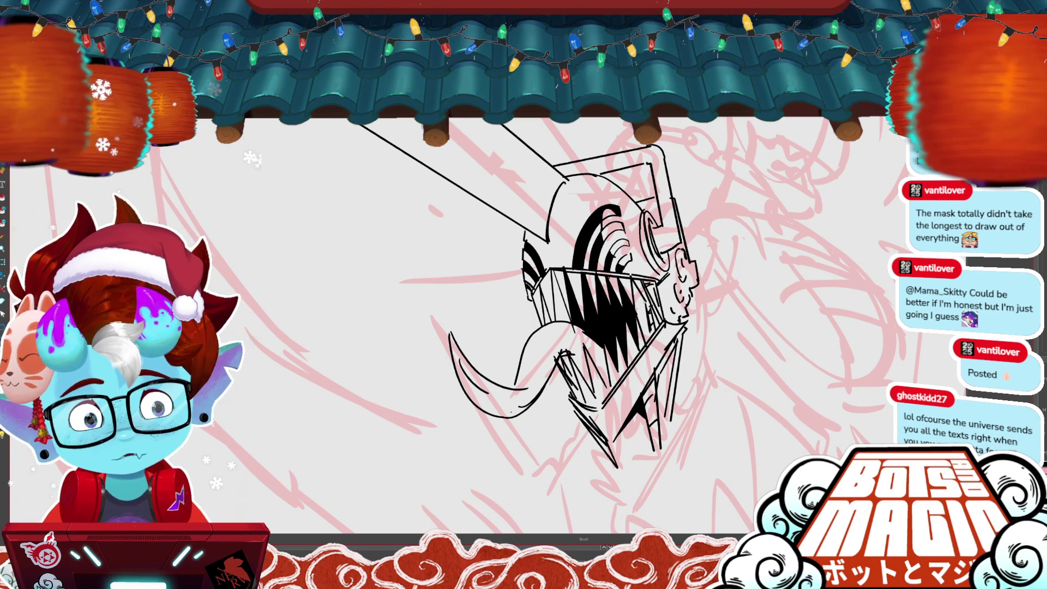
pyautogui.hotkey('ctrl', 'y')
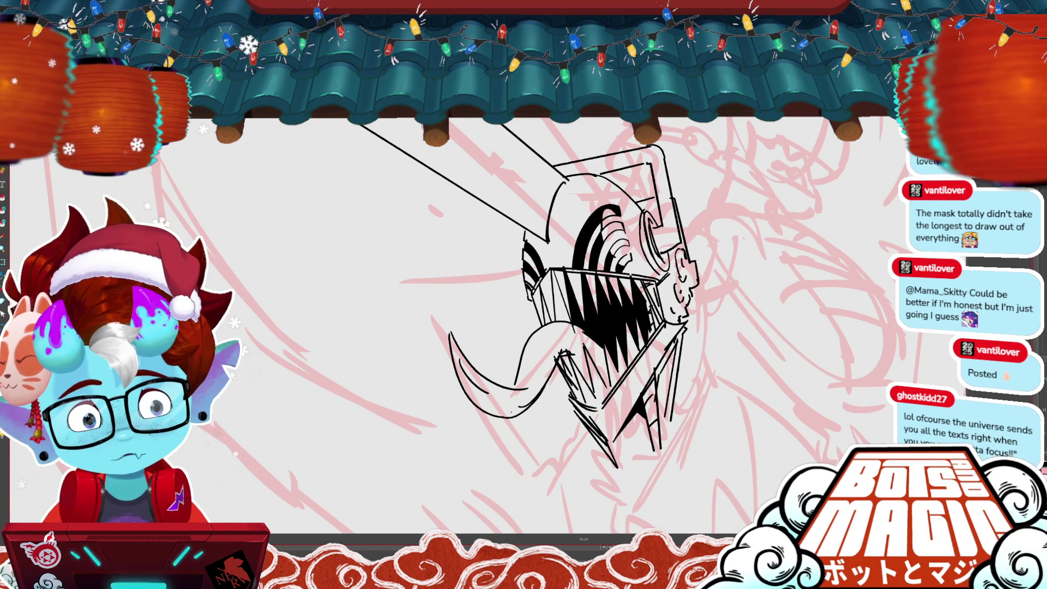
# Step: Refine the black shapes between the teeth and add hatch marks near the tongue
pyautogui.moveTo(649, 327); pyautogui.dragTo(567, 316)
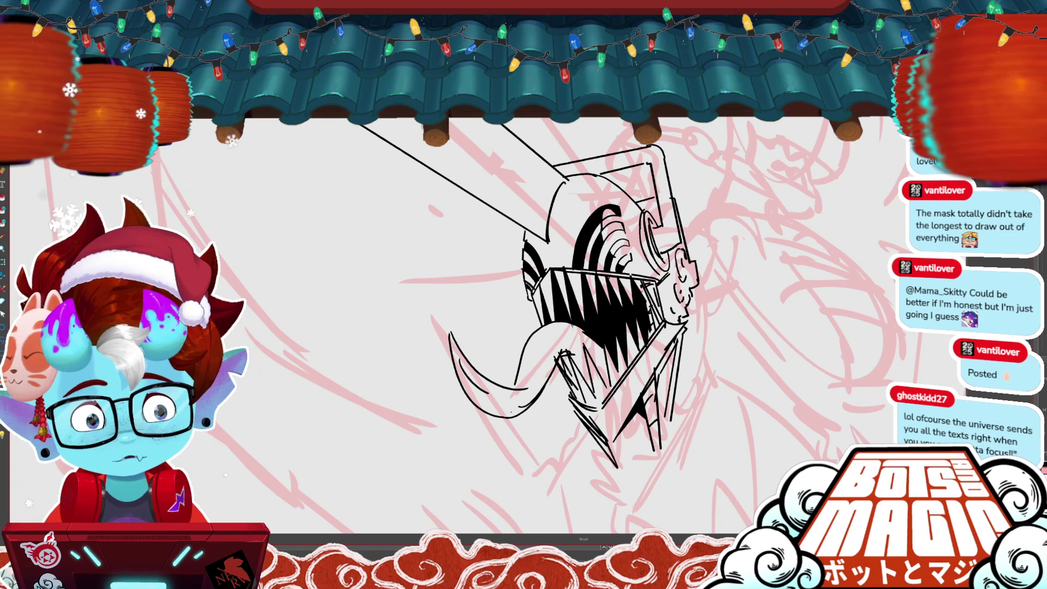
pyautogui.moveTo(570, 365); pyautogui.dragTo(564, 357)
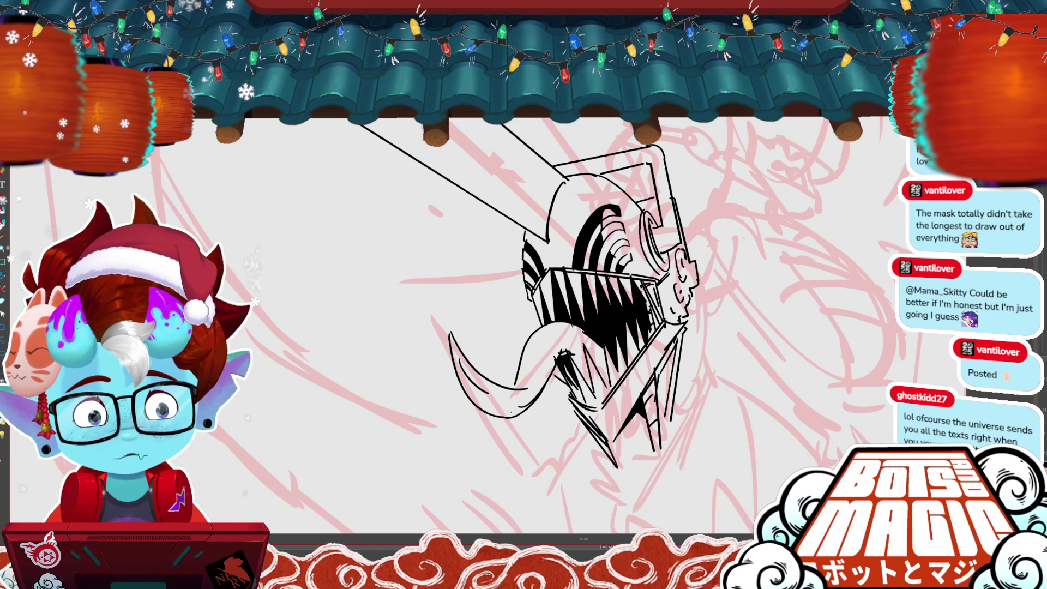
pyautogui.hotkey('ctrl', '-')
pyautogui.hotkey('ctrl', '-')
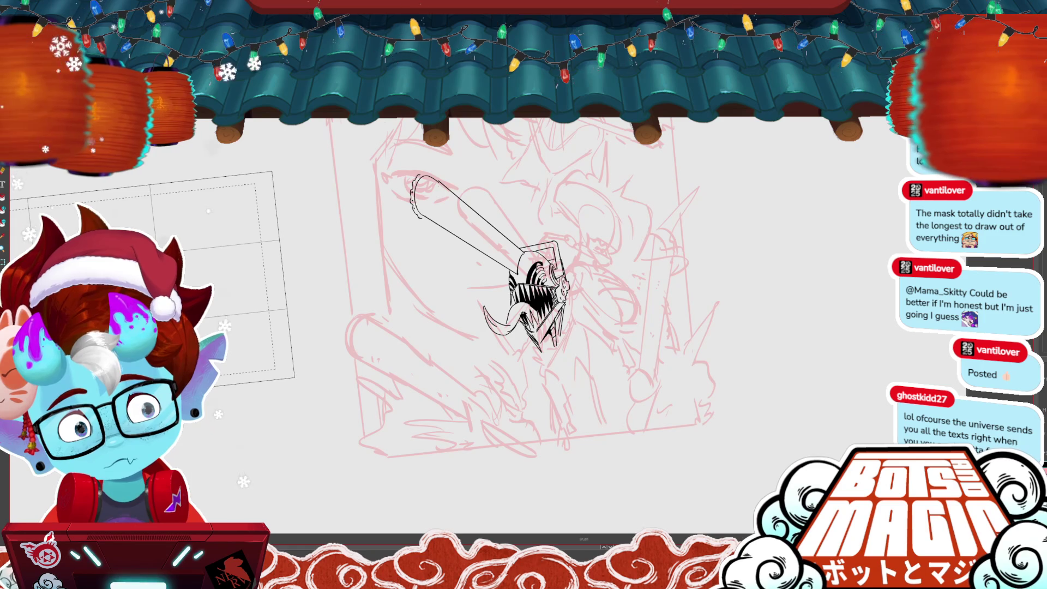
# Step: Ink hatching below the jaw and long body curves down the figure's right side
pyautogui.hotkey('ctrl', '+')
pyautogui.hotkey('ctrl', '+')
pyautogui.hotkey('ctrl', '+')
pyautogui.hotkey('ctrl', '-')
pyautogui.hotkey('ctrl', '-')
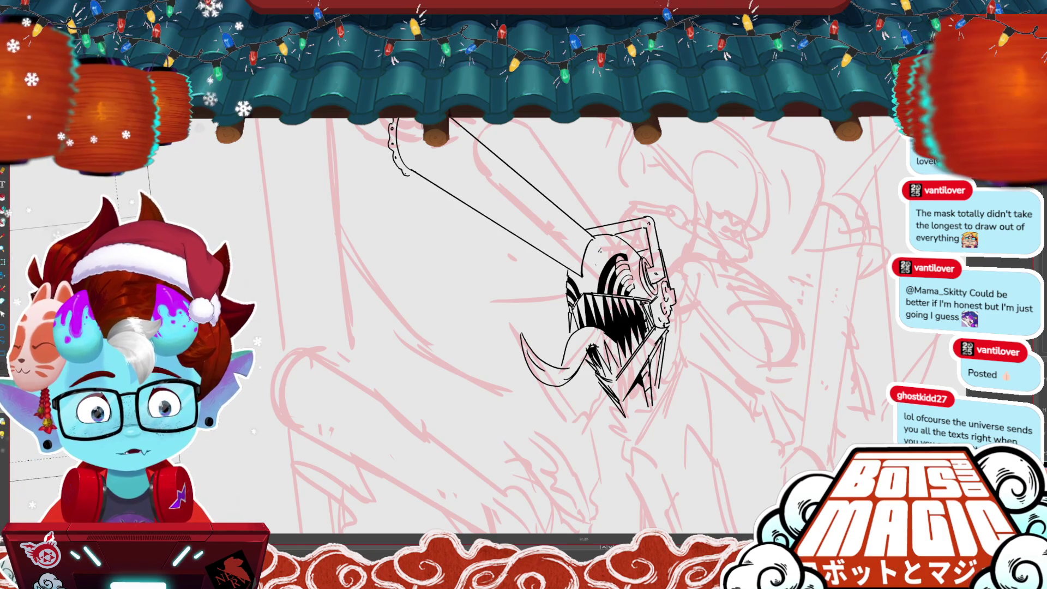
pyautogui.scroll(-3, 572, 327)
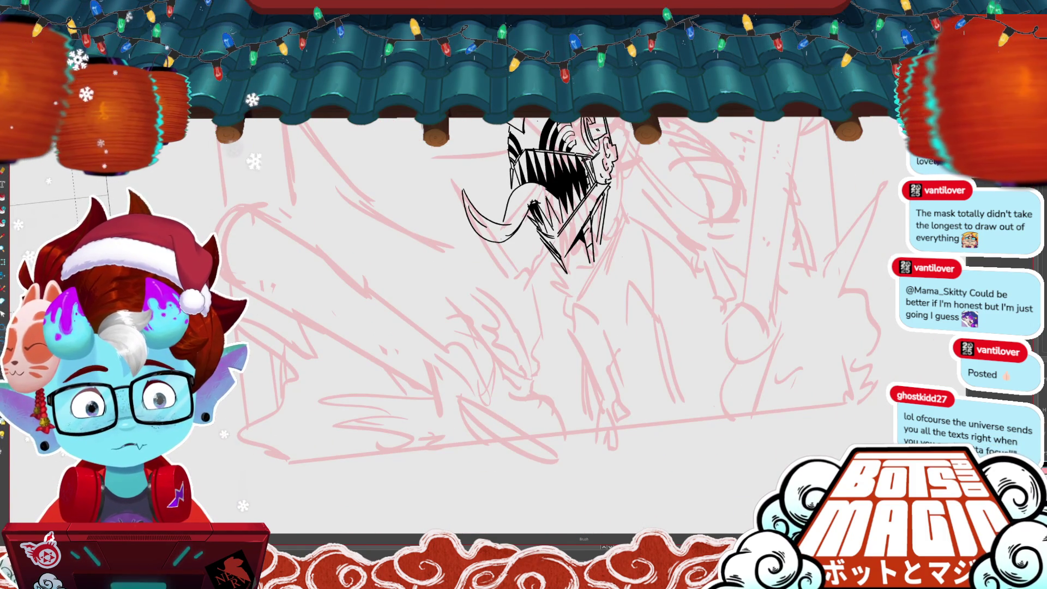
pyautogui.scroll(1, 437, 251)
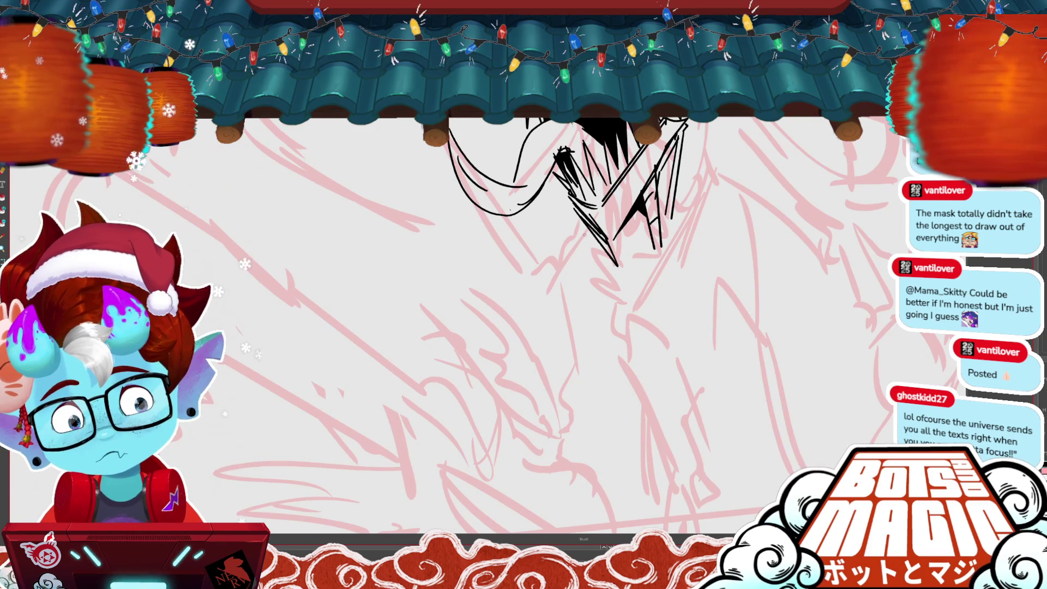
pyautogui.moveTo(600, 217)
pyautogui.mouseDown()
pyautogui.moveTo(592, 272)
pyautogui.moveTo(570, 271)
pyautogui.moveTo(632, 485)
pyautogui.mouseUp()
pyautogui.moveTo(580, 320); pyautogui.dragTo(627, 482)
pyautogui.moveTo(686, 119)
pyautogui.mouseDown()
pyautogui.moveTo(715, 190)
pyautogui.moveTo(862, 410)
pyautogui.mouseUp()
pyautogui.moveTo(744, 211); pyautogui.dragTo(838, 394)
# Step: Draw a curve across the torso and lasso-adjust the torso curves
pyautogui.hotkey('ctrl', '-')
pyautogui.hotkey('ctrl', '-')
pyautogui.hotkey('ctrl', '-')
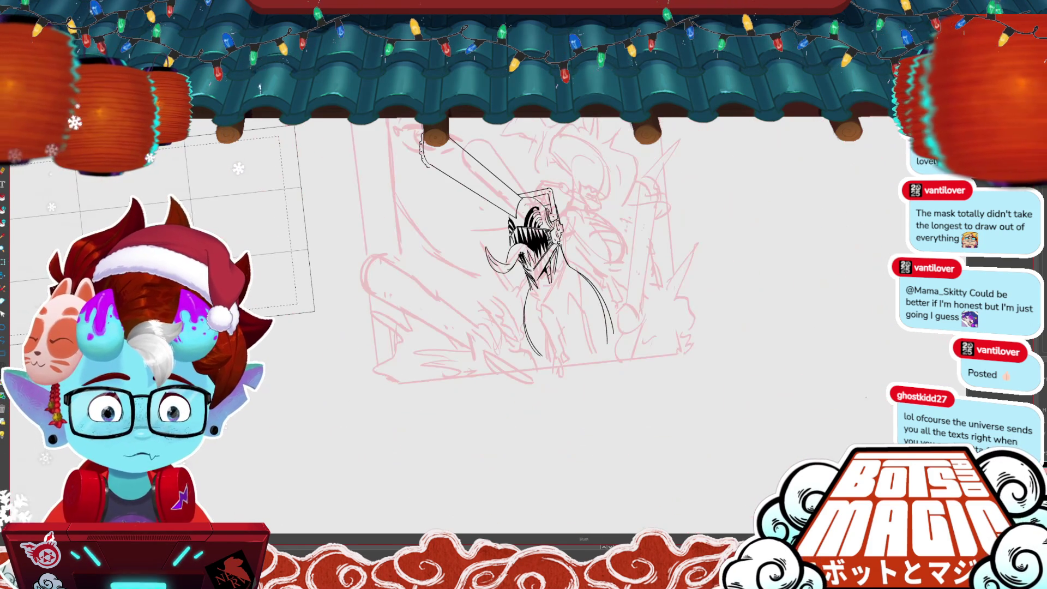
pyautogui.moveTo(525, 320)
pyautogui.mouseDown()
pyautogui.moveTo(600, 299)
pyautogui.moveTo(510, 294)
pyautogui.moveTo(612, 262)
pyautogui.moveTo(608, 322)
pyautogui.mouseUp()
pyautogui.press('l')
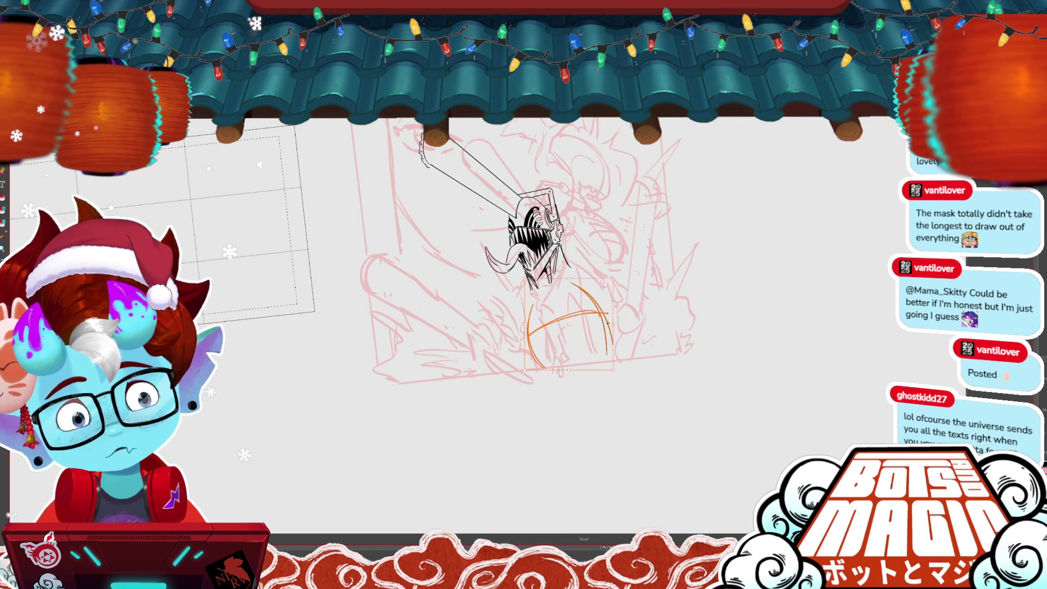
pyautogui.hotkey('ctrl', 'd')
pyautogui.scroll(3, 739, 322)
pyautogui.scroll(3, 739, 321)
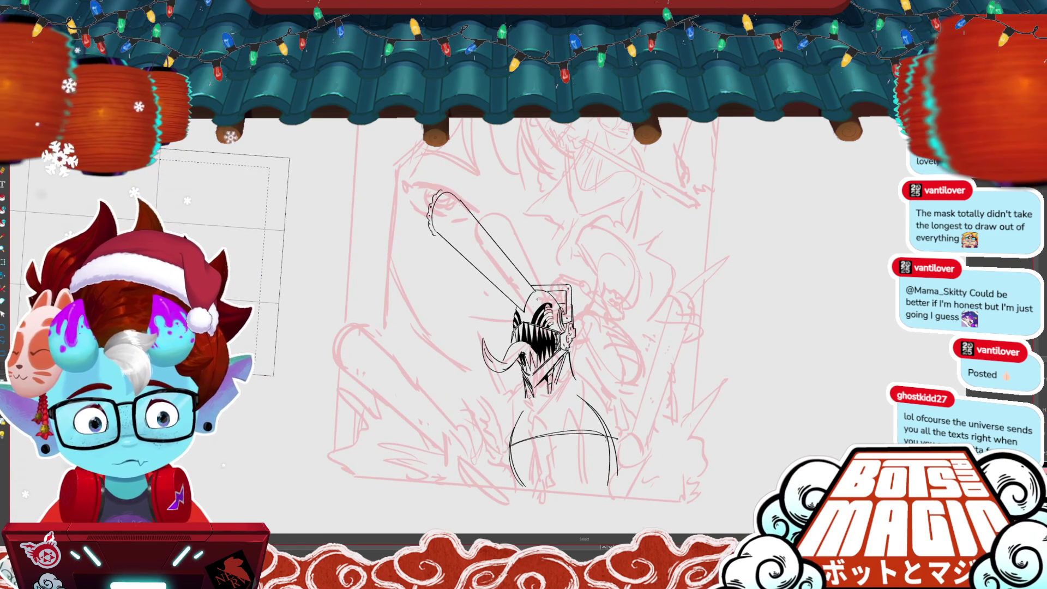
pyautogui.press('b')
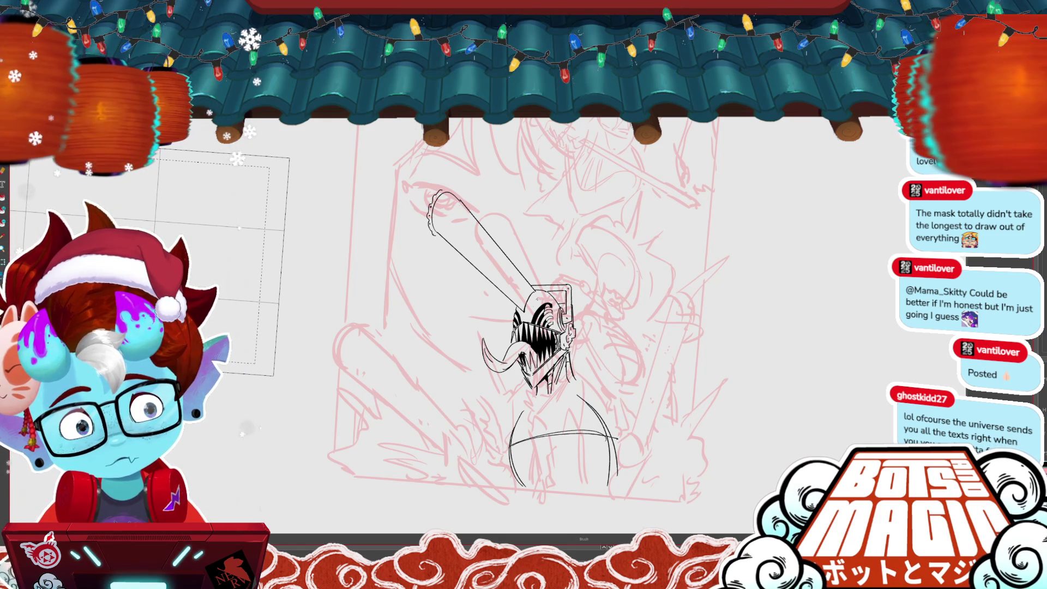
pyautogui.scroll(2, 532, 311)
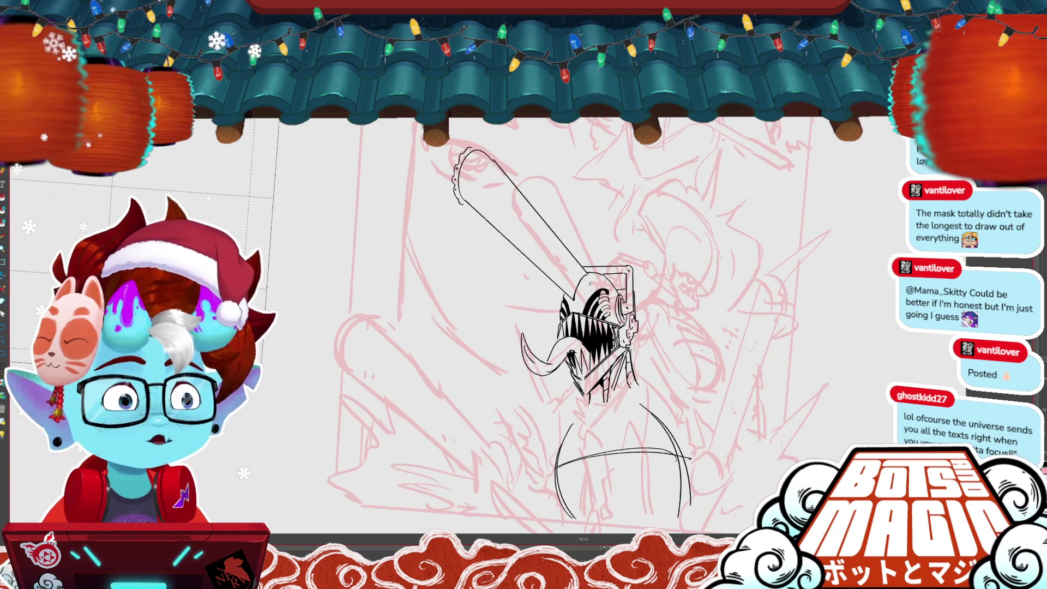
# Step: Remove the stroke on the head's top and redraw a short curved right-arm line
pyautogui.scroll(2, 474, 295)
pyautogui.hotkey('ctrl', 'z')
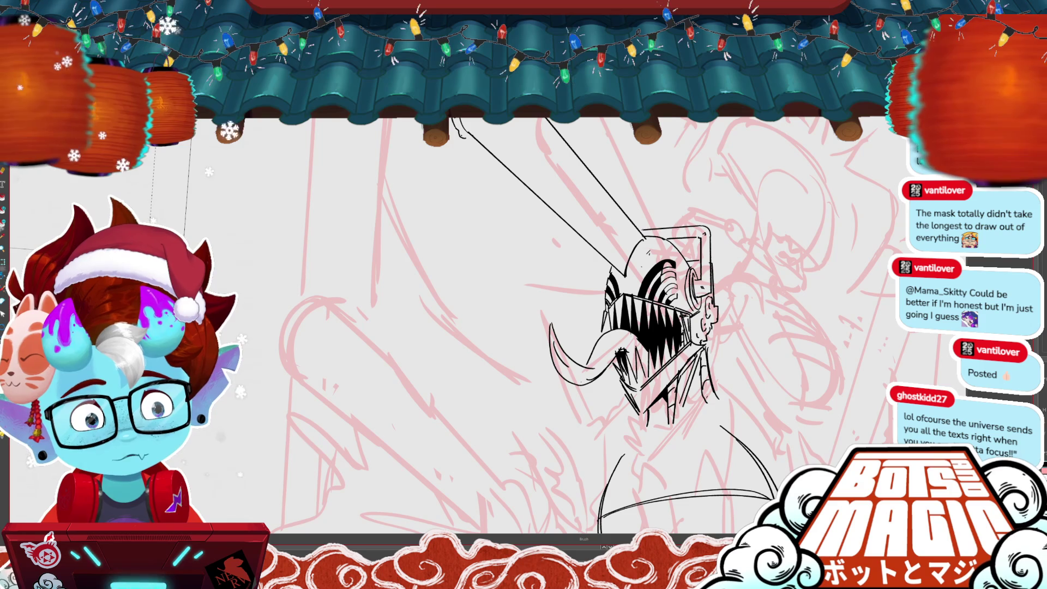
pyautogui.moveTo(654, 300)
pyautogui.mouseDown()
pyautogui.moveTo(549, 256)
pyautogui.moveTo(584, 245)
pyautogui.moveTo(589, 208)
pyautogui.mouseUp()
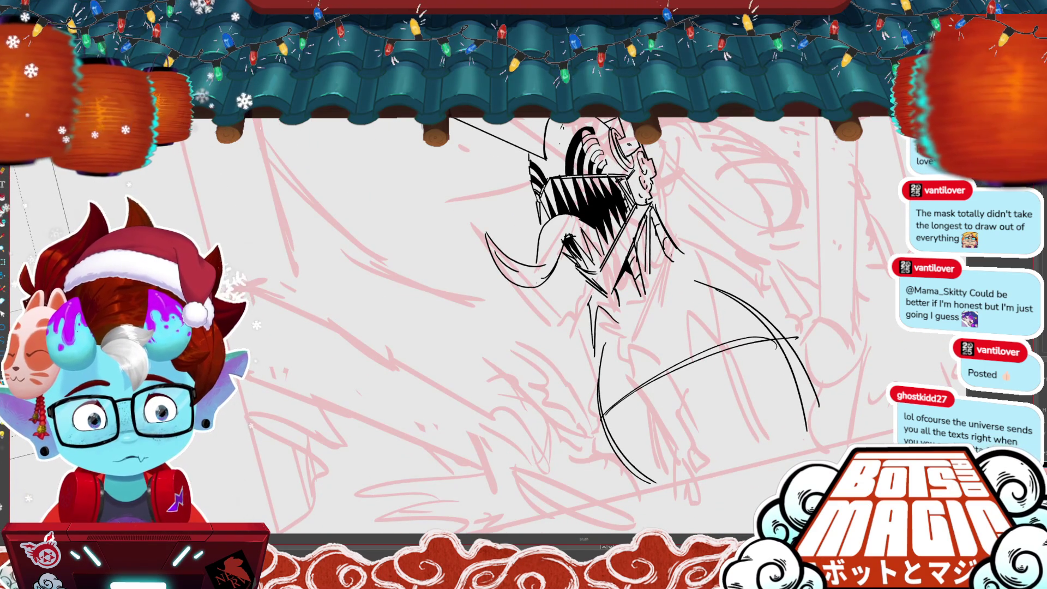
pyautogui.moveTo(691, 293)
pyautogui.mouseDown()
pyautogui.moveTo(703, 256)
pyautogui.moveTo(725, 266)
pyautogui.mouseUp()
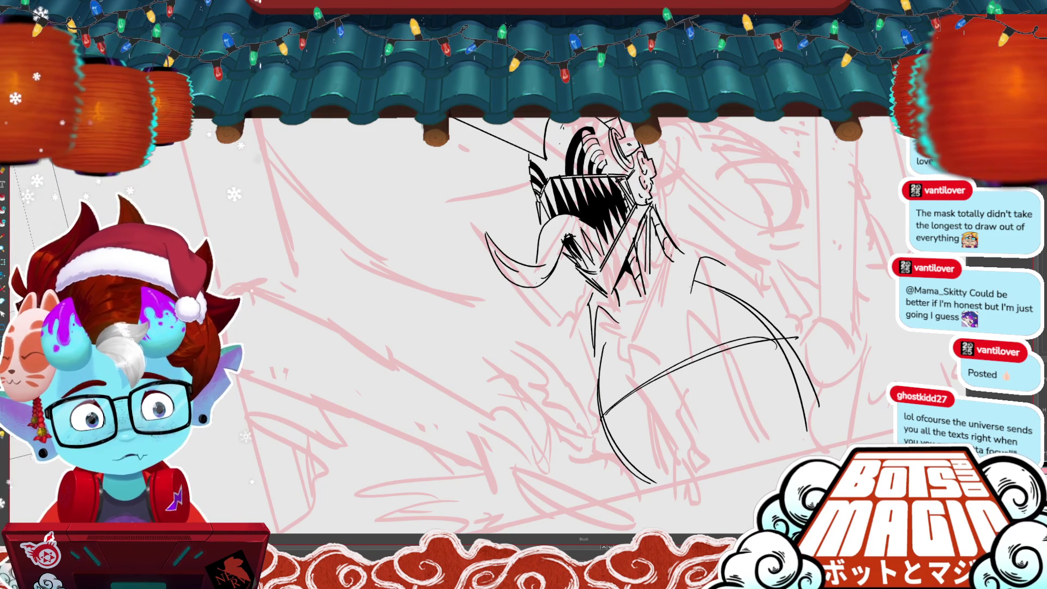
pyautogui.hotkey('ctrl', 'z')
pyautogui.moveTo(683, 229); pyautogui.dragTo(719, 256)
pyautogui.hotkey('ctrl', 'z')
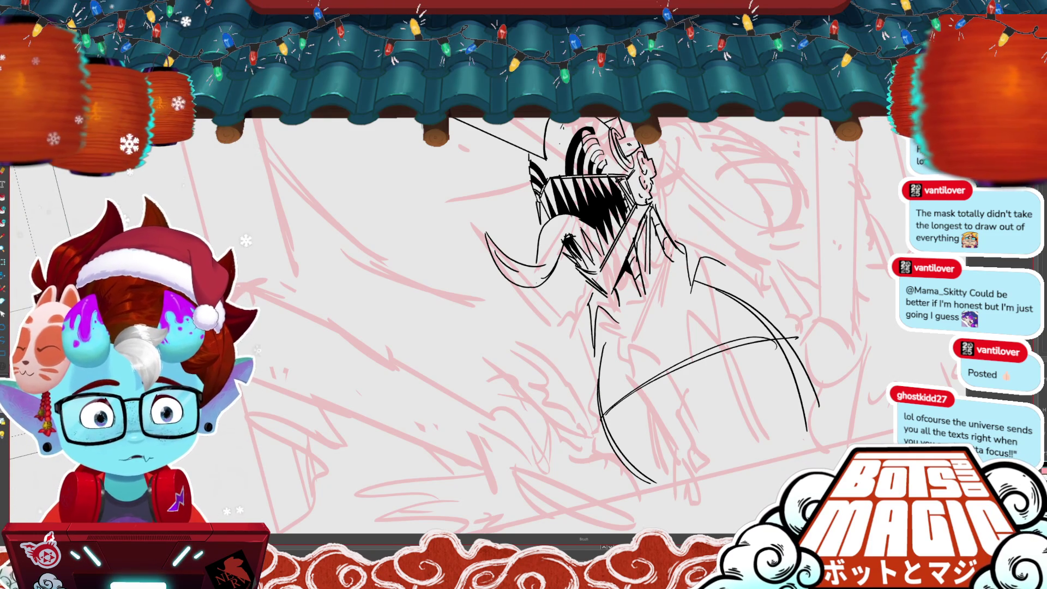
pyautogui.hotkey('ctrl', 'y')
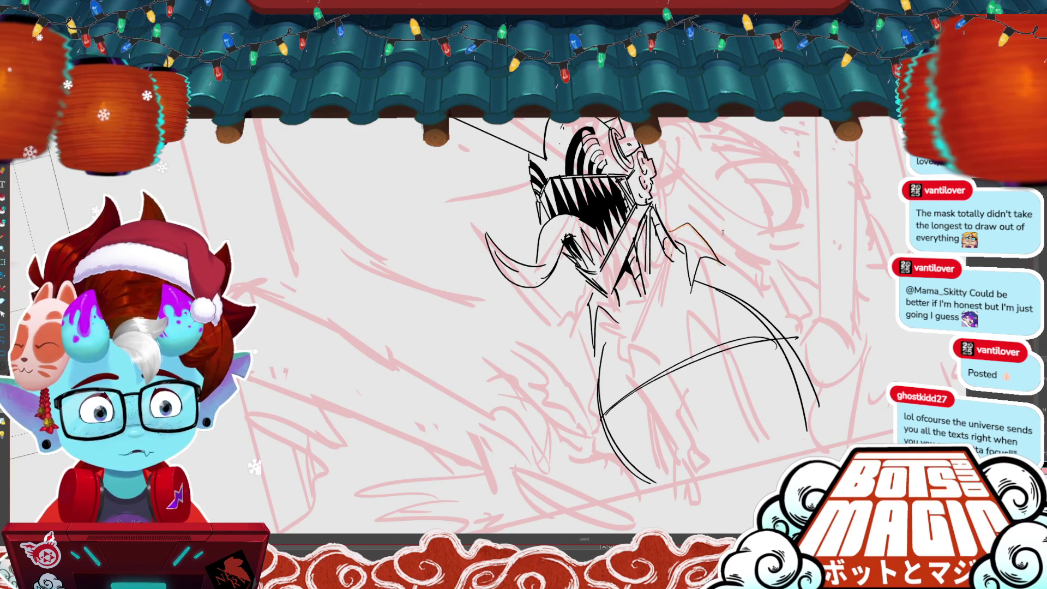
# Step: Stretch the short stroke rightward and enlarge another right-arm stroke
pyautogui.moveTo(600, 327); pyautogui.dragTo(491, 319)
pyautogui.moveTo(613, 237); pyautogui.dragTo(653, 240)
pyautogui.press('b')
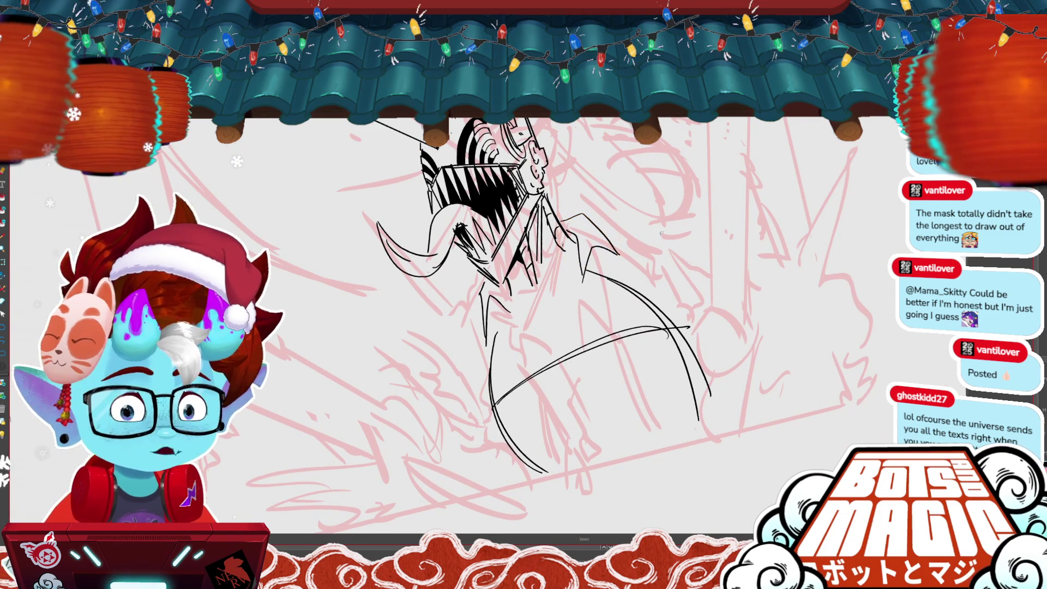
pyautogui.scroll(-3, 611, 245)
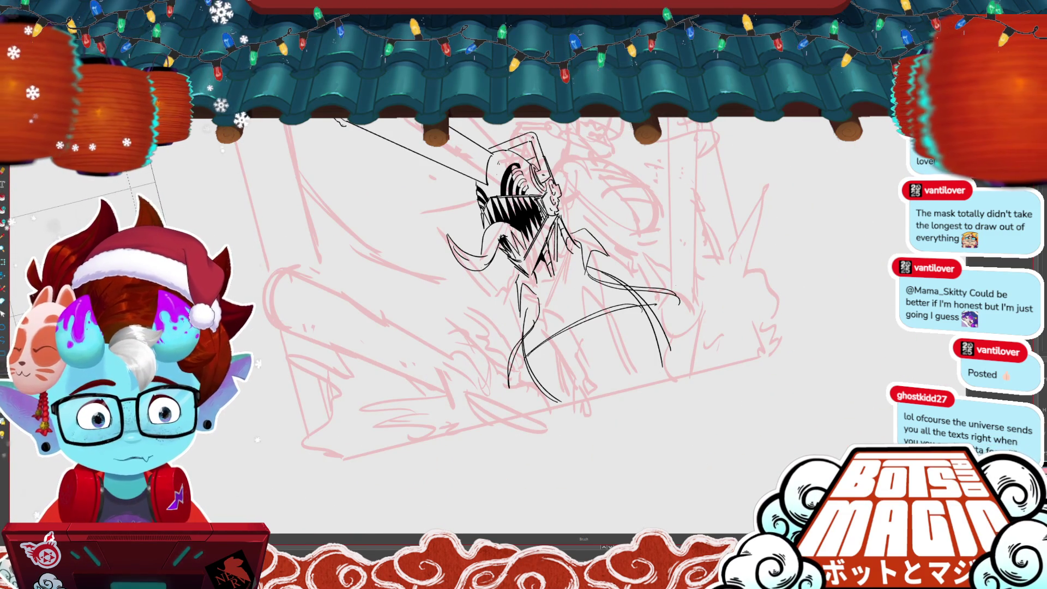
pyautogui.press('v')
pyautogui.click(679, 297)
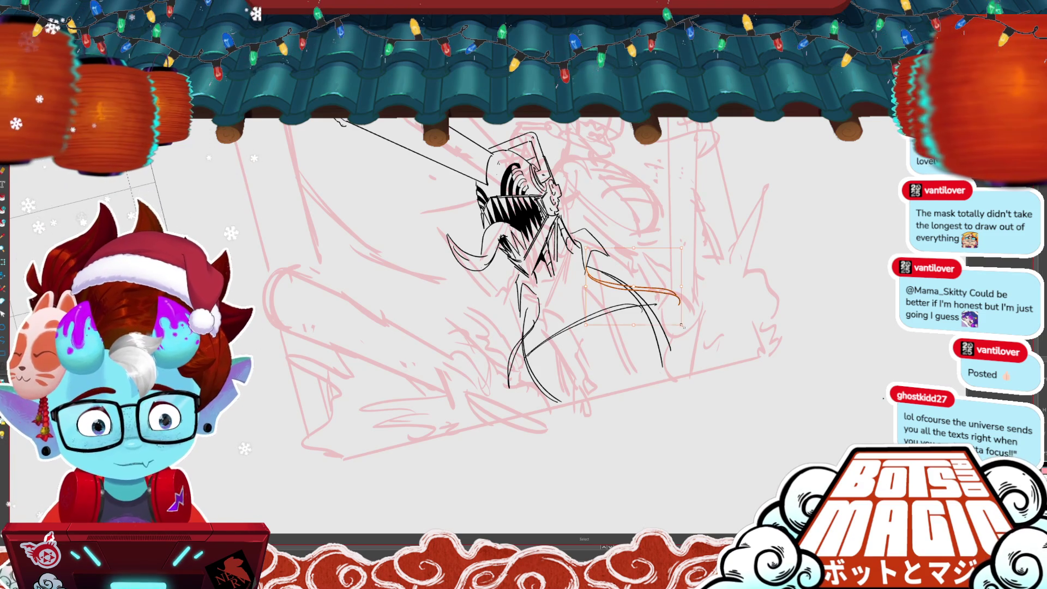
pyautogui.moveTo(682, 326); pyautogui.dragTo(714, 326)
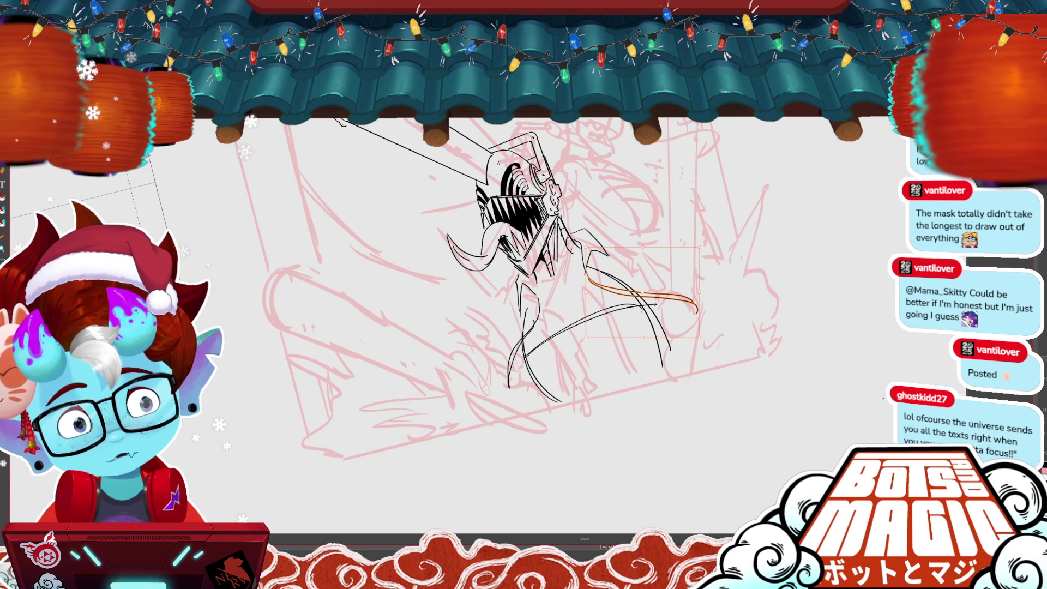
pyautogui.press('b')
# Step: Ink two more lines down the figure's right side and along the right arm
pyautogui.moveTo(513, 295); pyautogui.dragTo(475, 337)
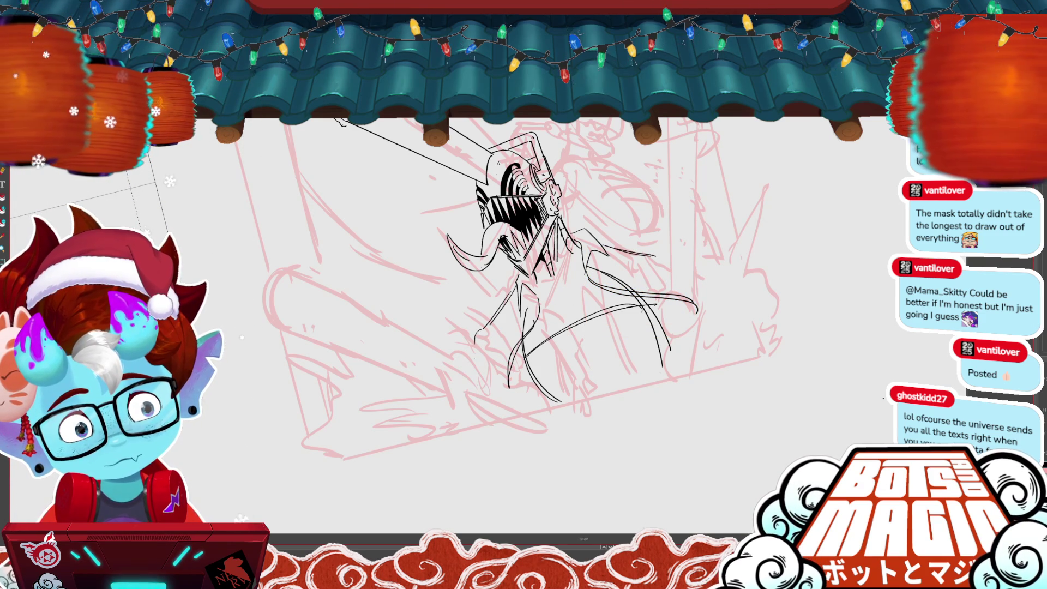
pyautogui.hotkey('ctrl', 'z')
pyautogui.moveTo(671, 257); pyautogui.dragTo(698, 285)
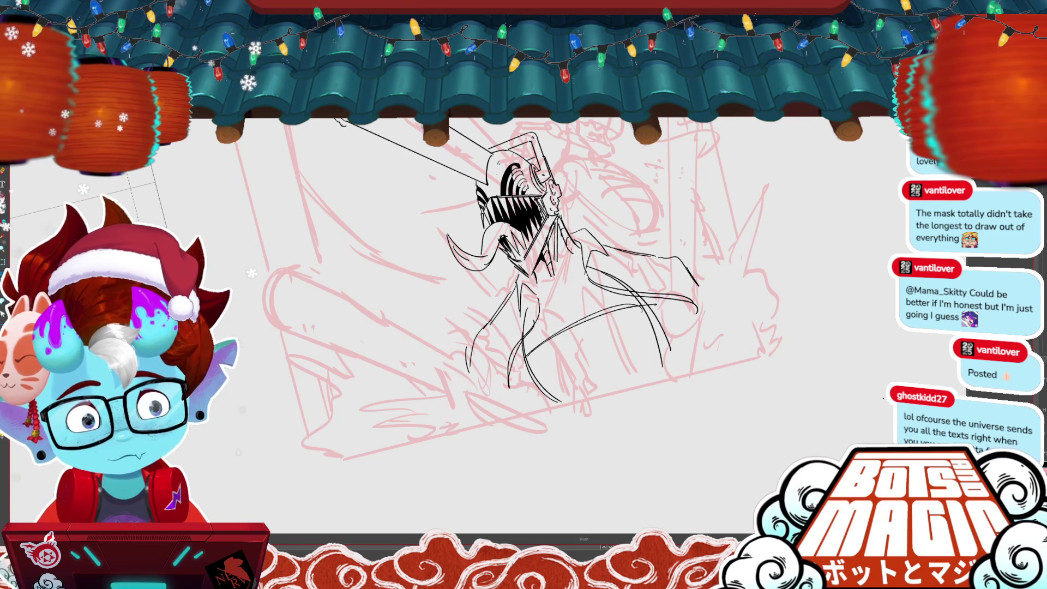
pyautogui.moveTo(635, 267); pyautogui.dragTo(578, 316)
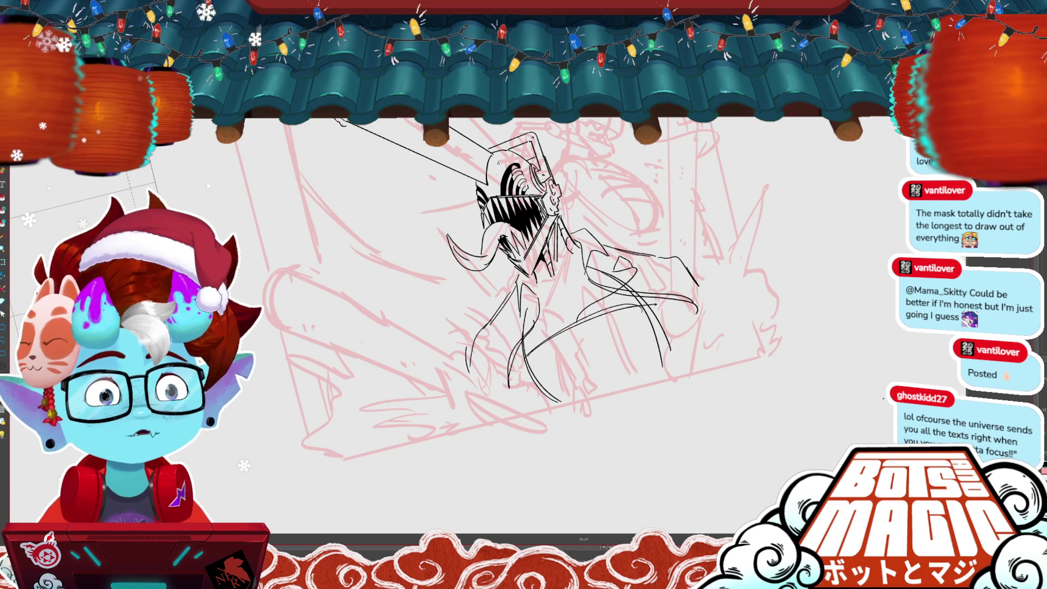
pyautogui.hscroll(2, 521, 292)
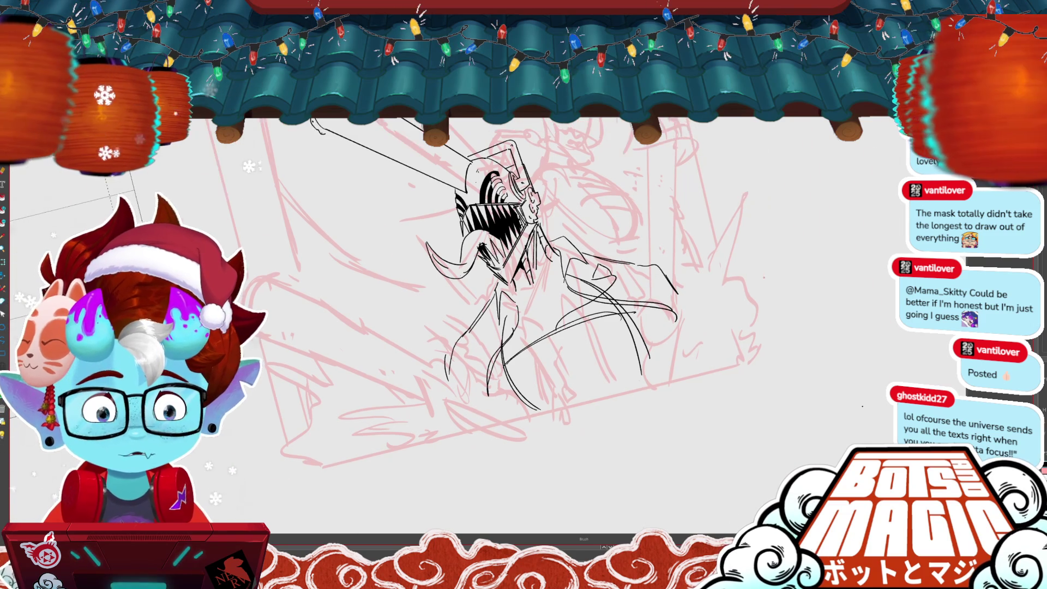
pyautogui.scroll(3, 499, 265)
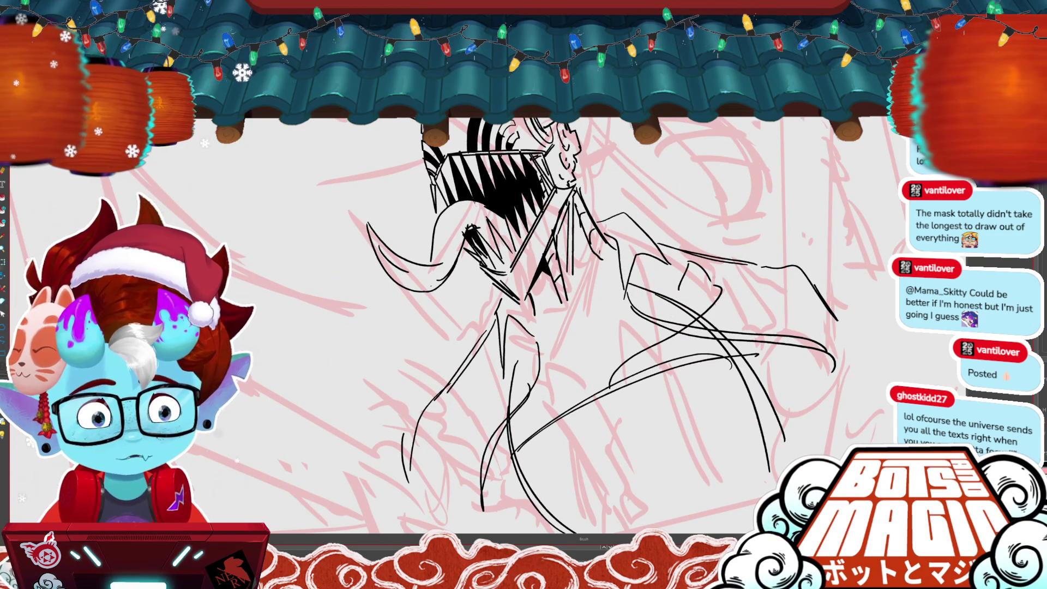
# Step: Close the small triangle shape on the arm with a new stroke
pyautogui.press('o')
pyautogui.click(697, 288)
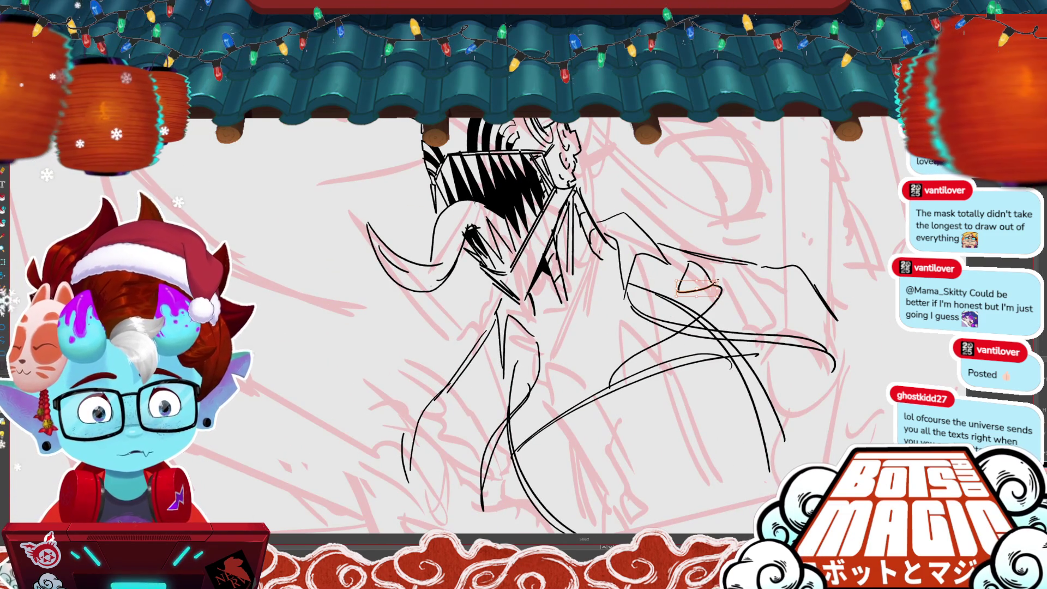
pyautogui.press('b')
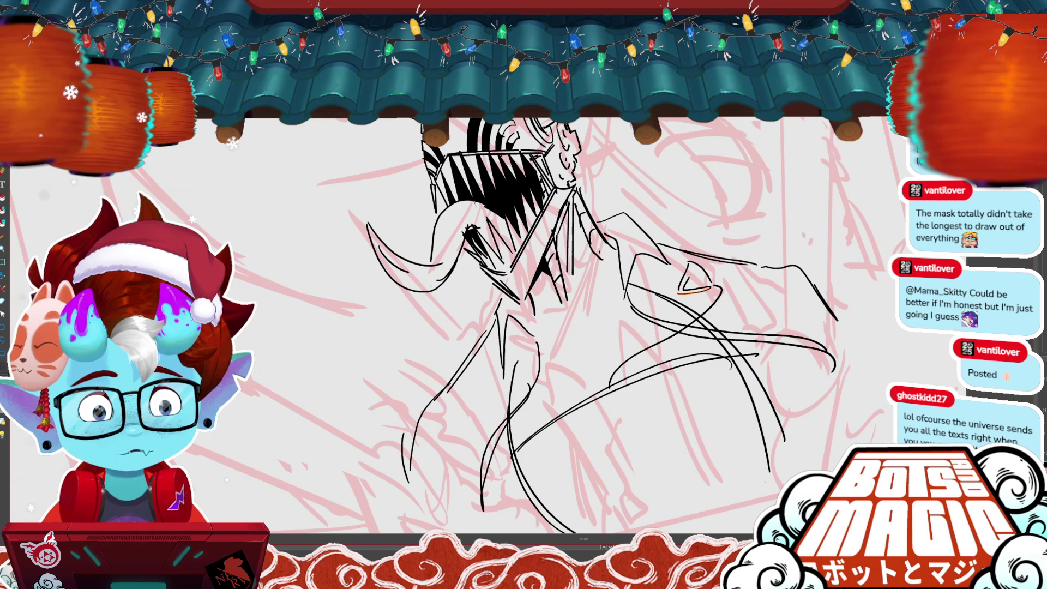
pyautogui.moveTo(688, 267); pyautogui.dragTo(711, 284)
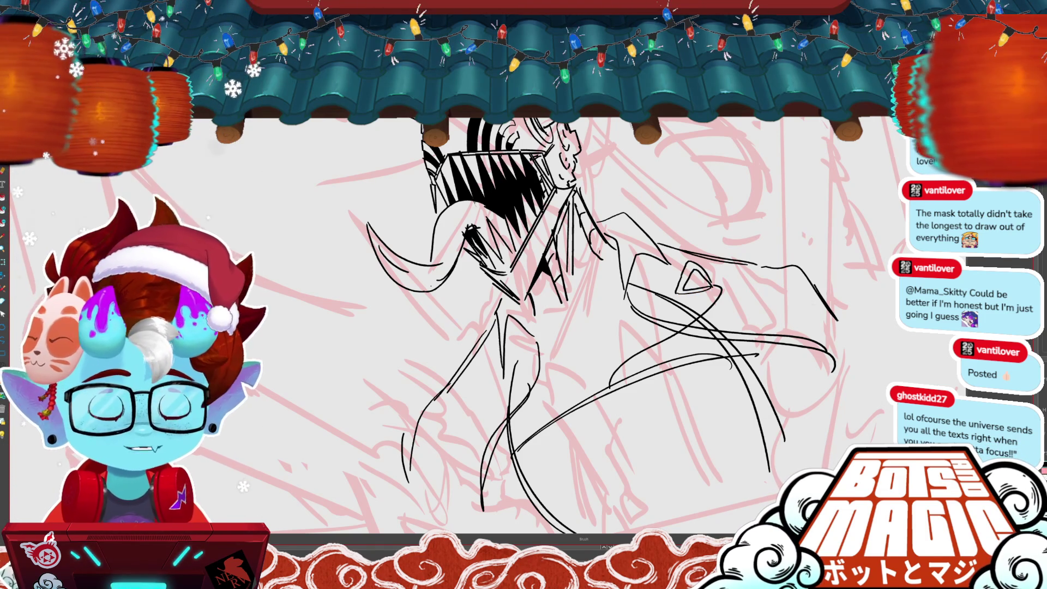
pyautogui.click(720, 283)
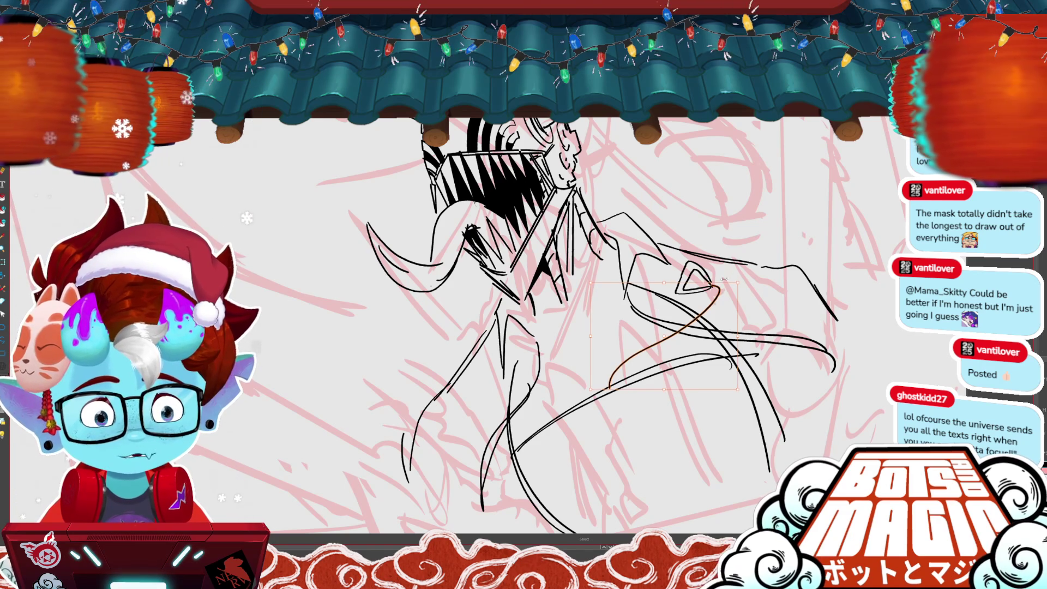
pyautogui.click(743, 214)
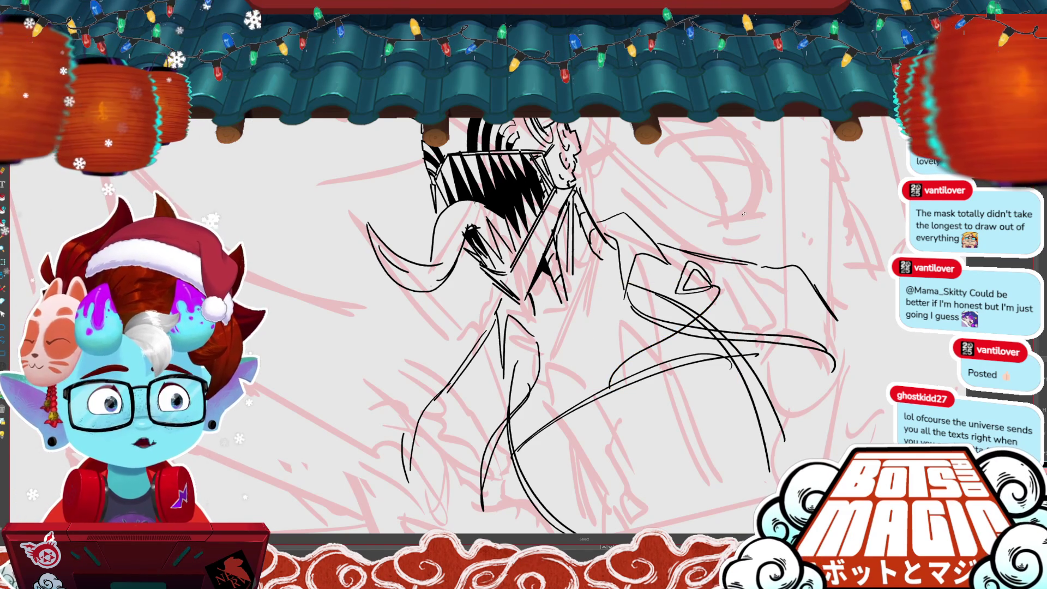
pyautogui.moveTo(744, 214); pyautogui.dragTo(697, 92)
# Step: Switch to the inking Brush and add a small stroke on the lower body
pyautogui.press('b')
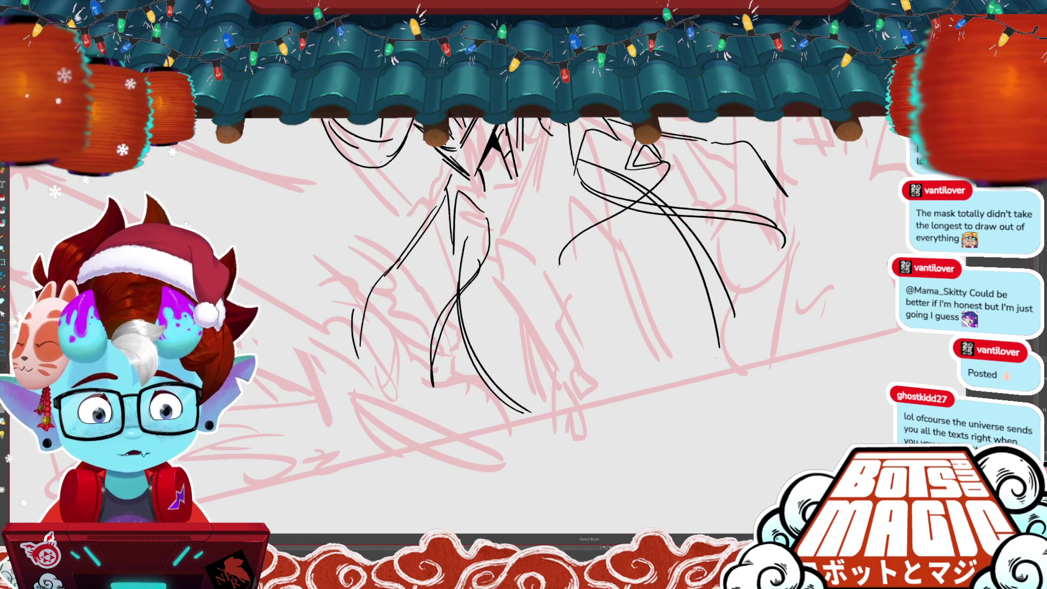
pyautogui.press('b')
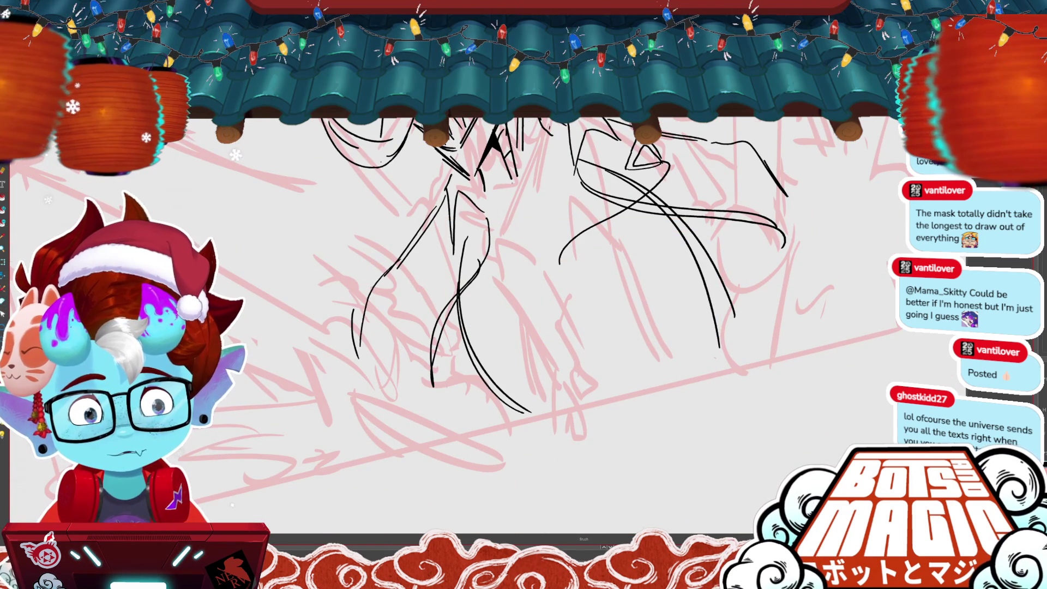
pyautogui.moveTo(484, 204); pyautogui.dragTo(503, 208)
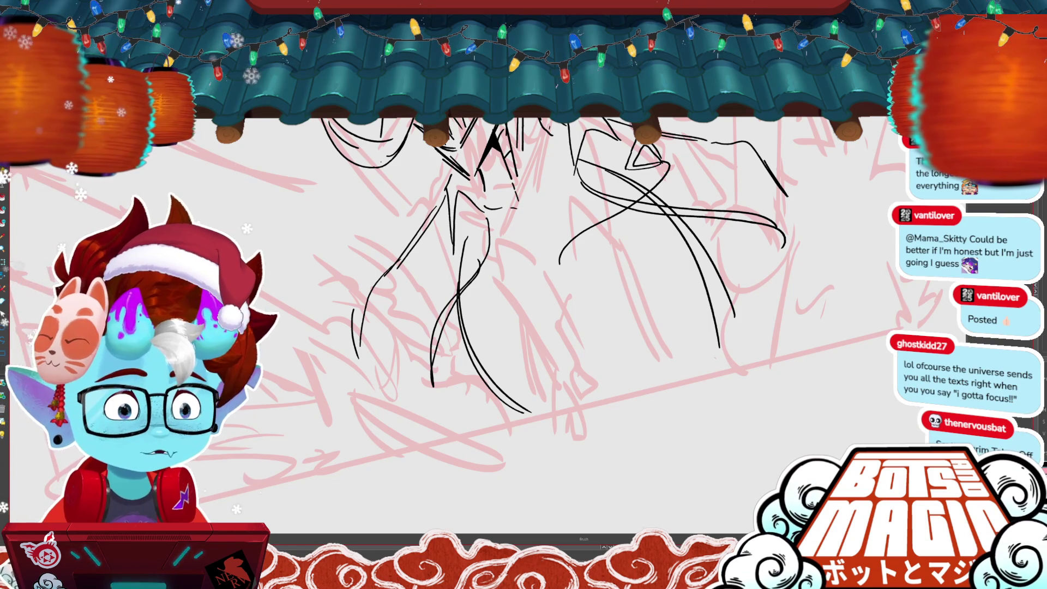
pyautogui.scroll(3, 395, 76)
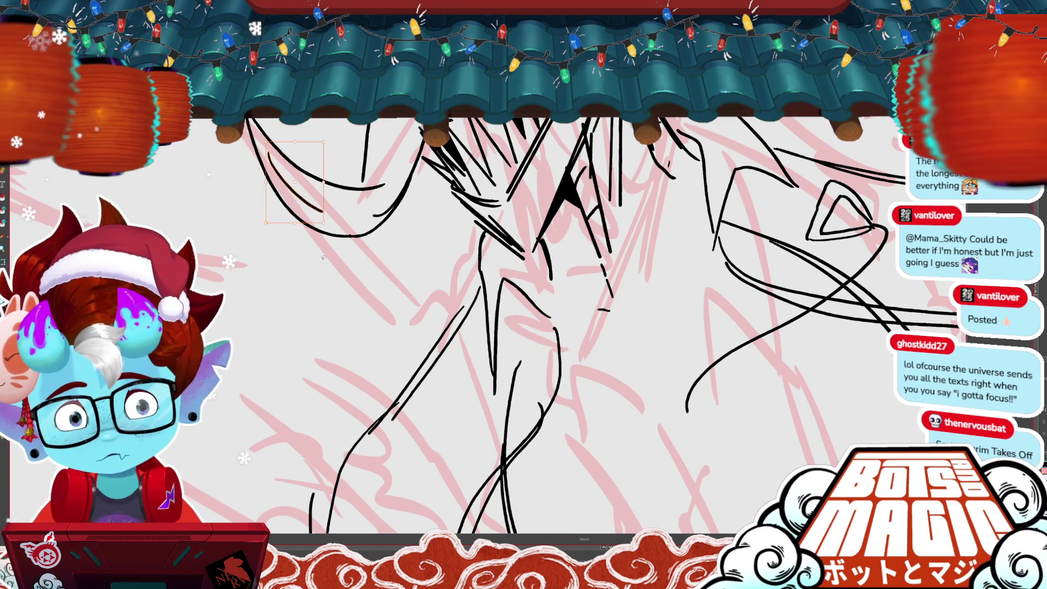
pyautogui.hotkey('ctrl', '-')
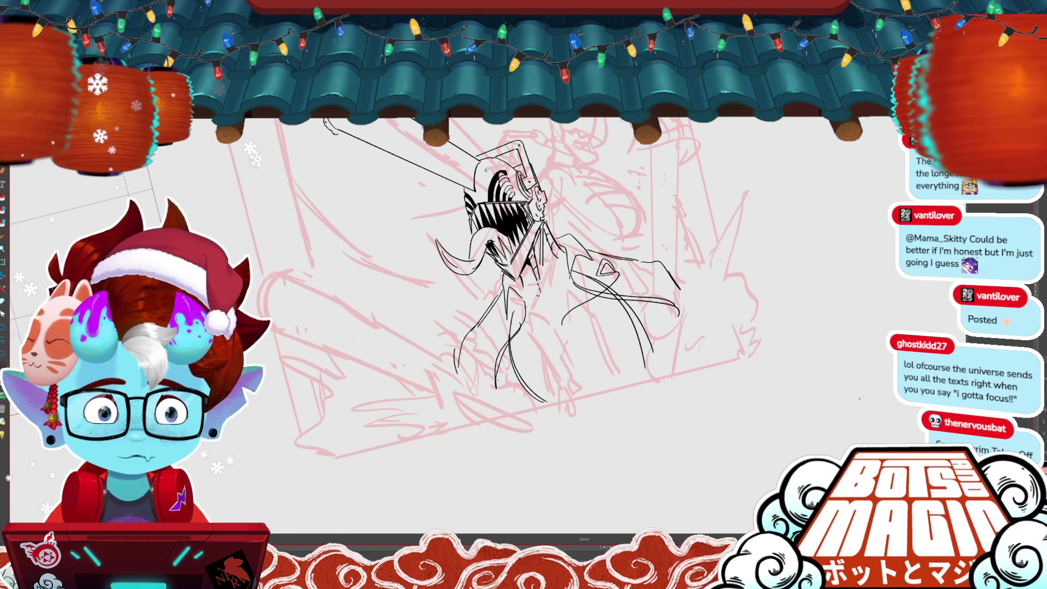
# Step: Select the curved right-arm stroke with the Object tool and reshape it to the sketch
pyautogui.hotkey('ctrl', '-')
pyautogui.hotkey('ctrl', 'z')
pyautogui.hotkey('ctrl', 'y')
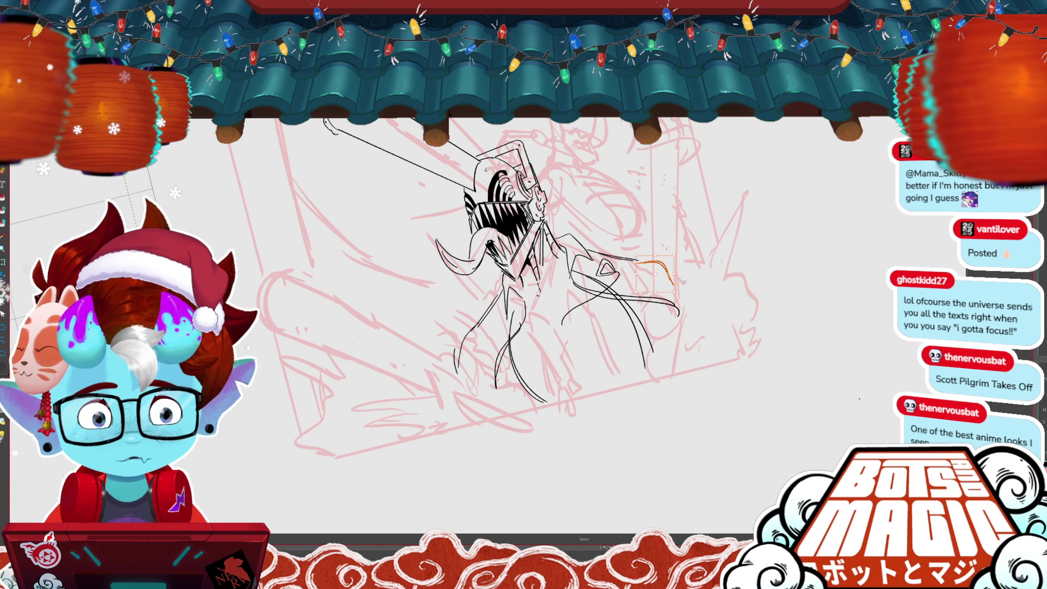
pyautogui.press('o')
pyautogui.click(728, 250)
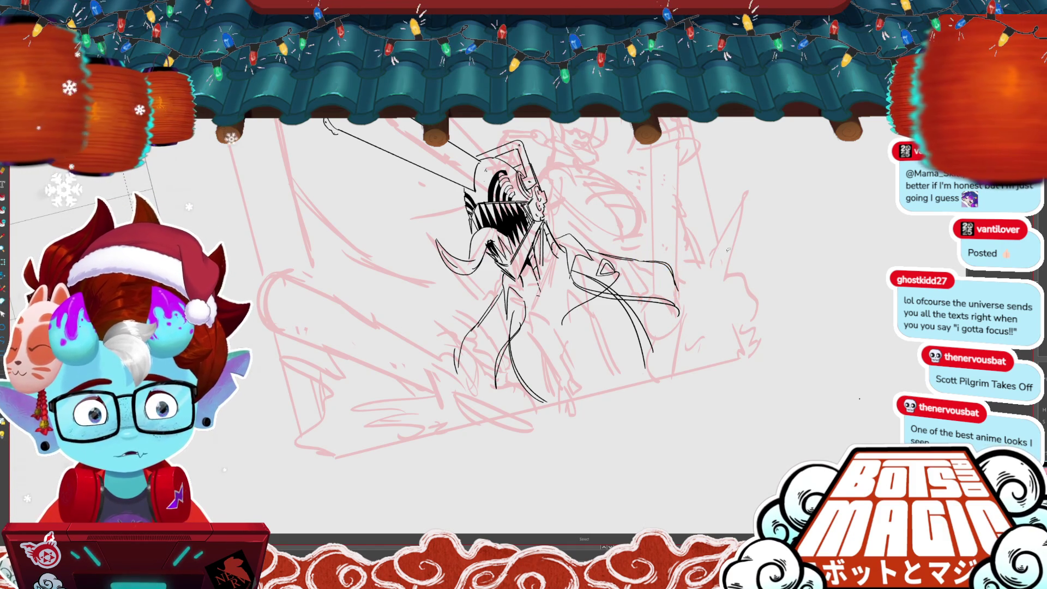
pyautogui.moveTo(729, 249); pyautogui.dragTo(685, 228)
pyautogui.click(646, 255)
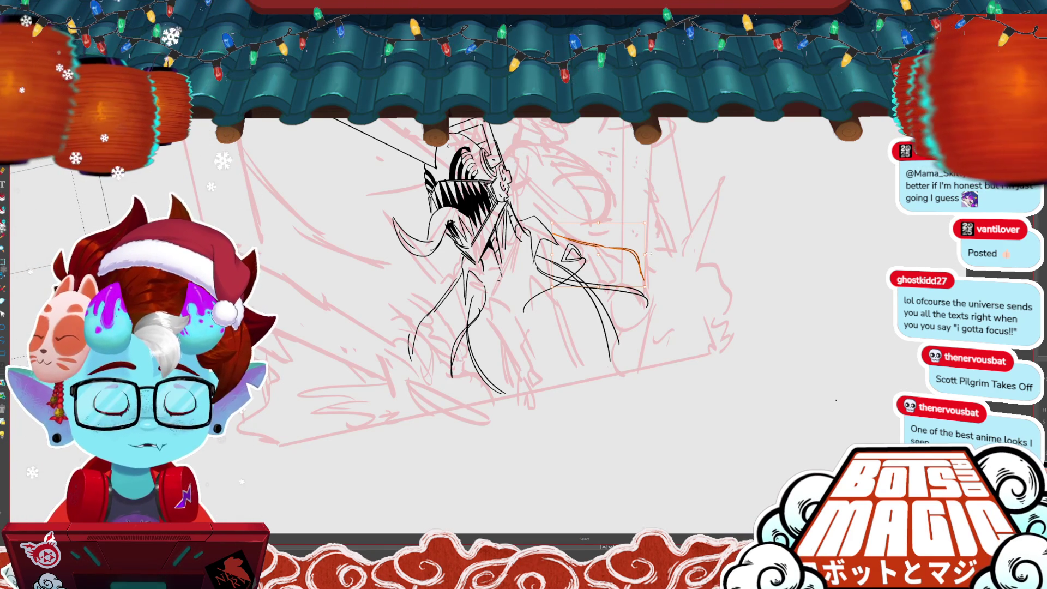
pyautogui.hotkey('ctrl', 'd')
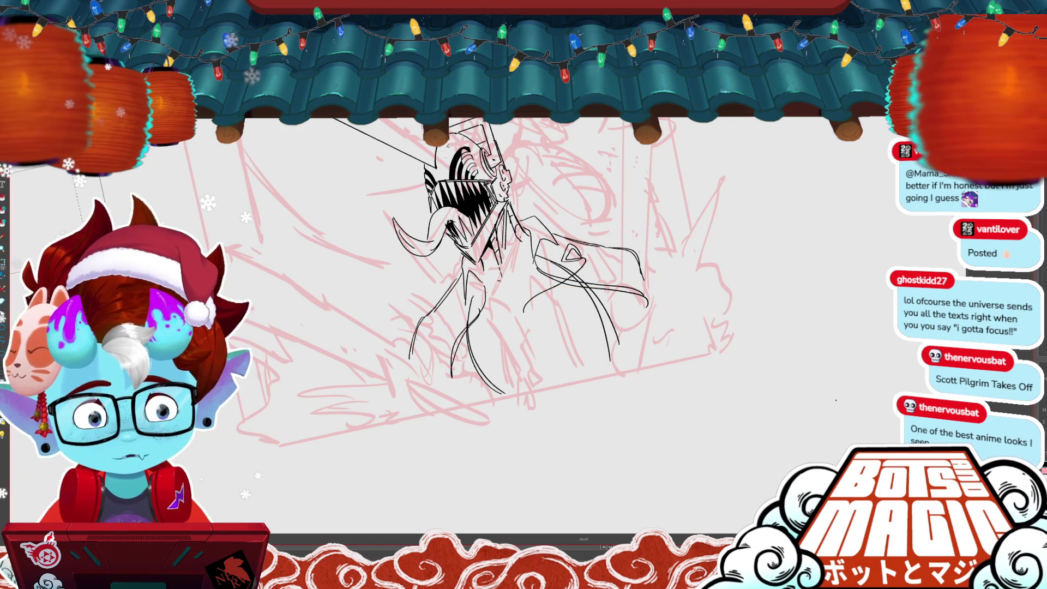
pyautogui.scroll(-2, 491, 300)
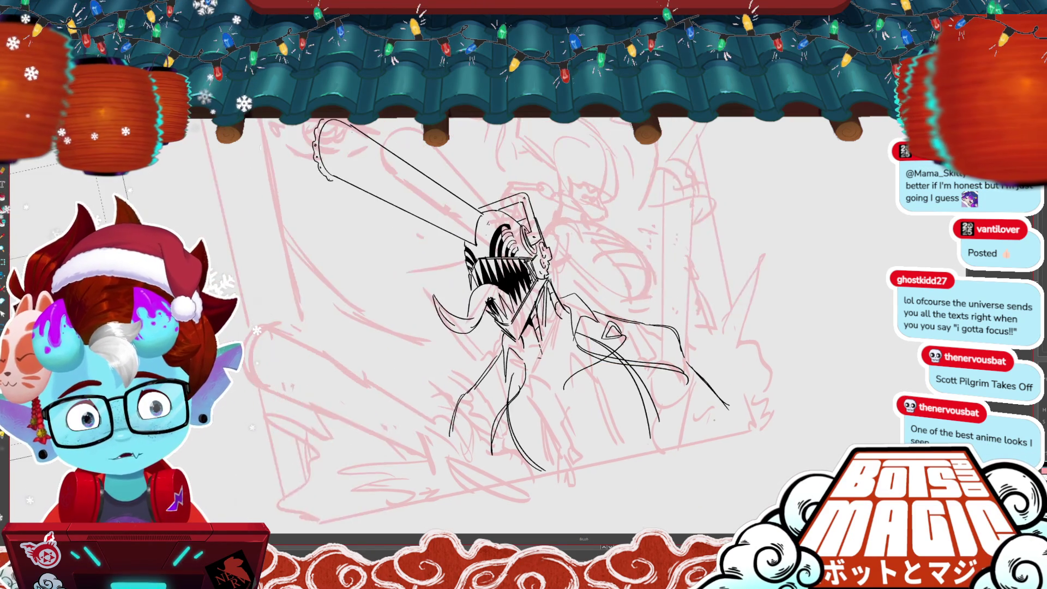
# Step: Ink the long chainsaw bar up-left from the left arm, redrawing its rounded tip
pyautogui.scroll(-3, 491, 305)
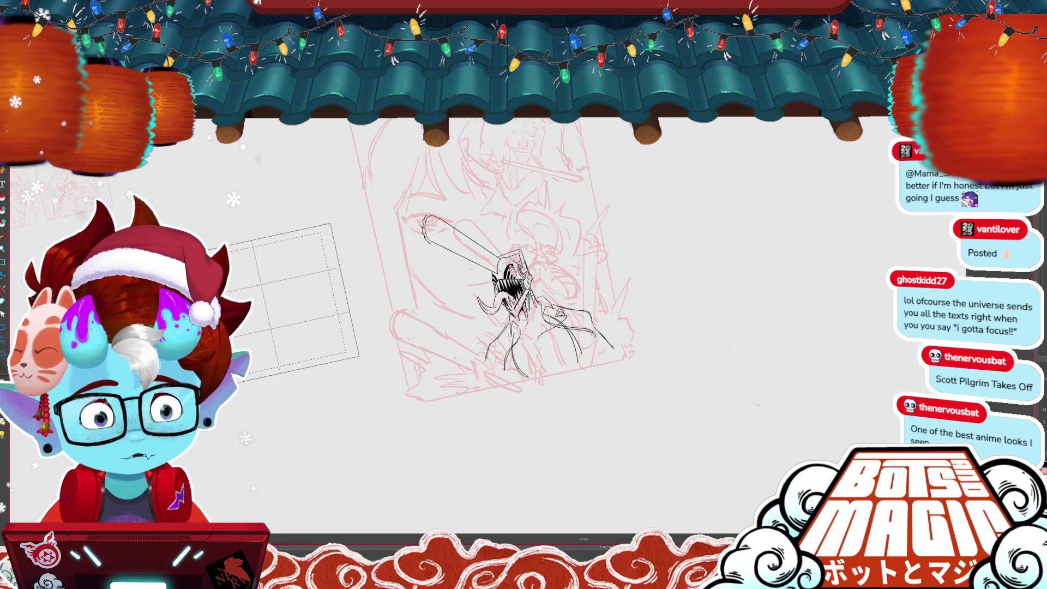
pyautogui.scroll(3, 430, 333)
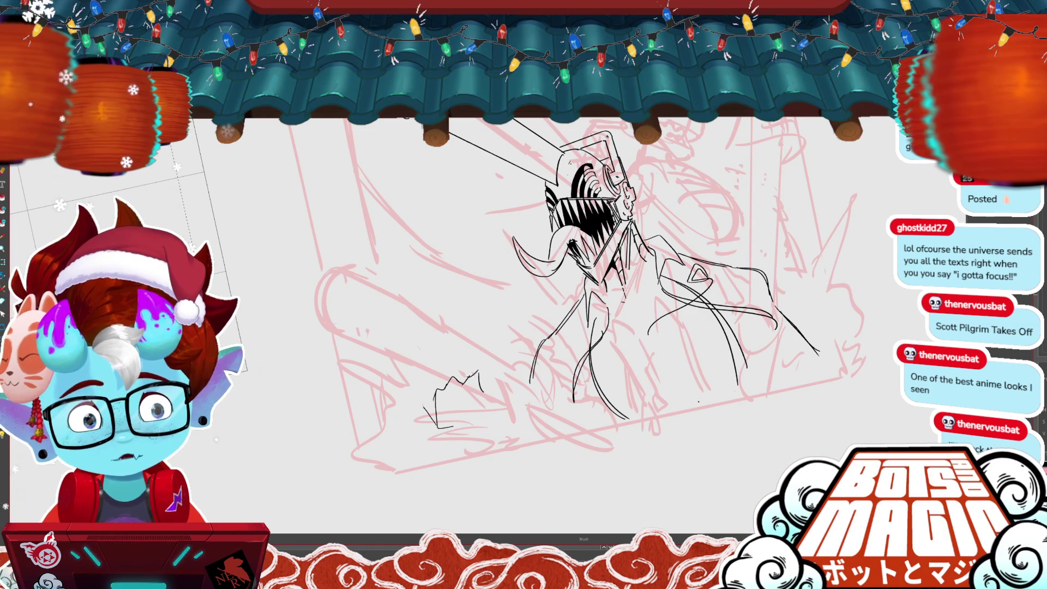
pyautogui.moveTo(465, 430)
pyautogui.mouseDown()
pyautogui.moveTo(289, 338)
pyautogui.moveTo(259, 228)
pyautogui.mouseUp()
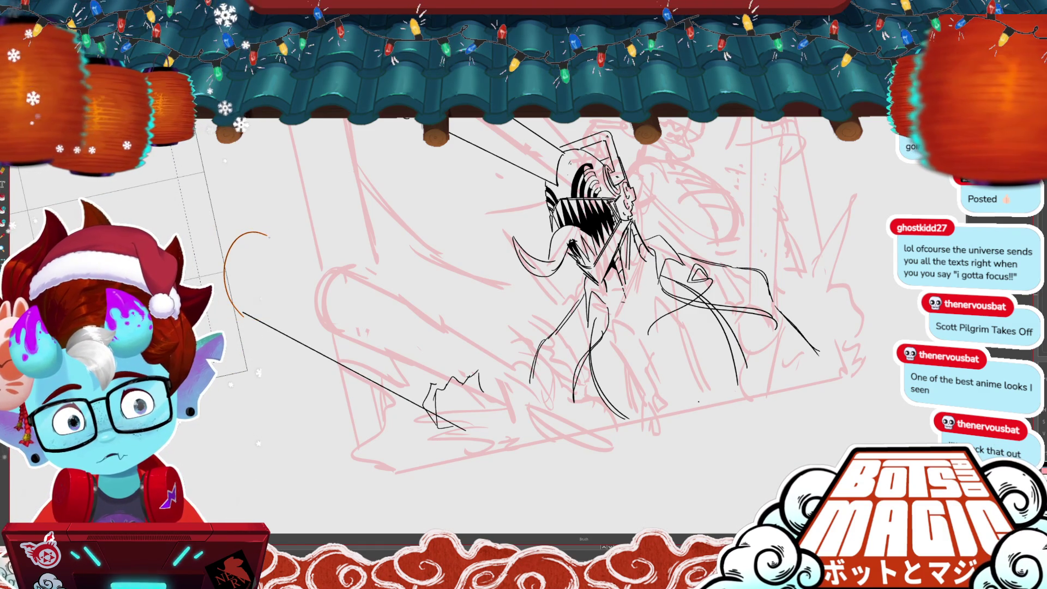
pyautogui.hotkey('ctrl', 'z')
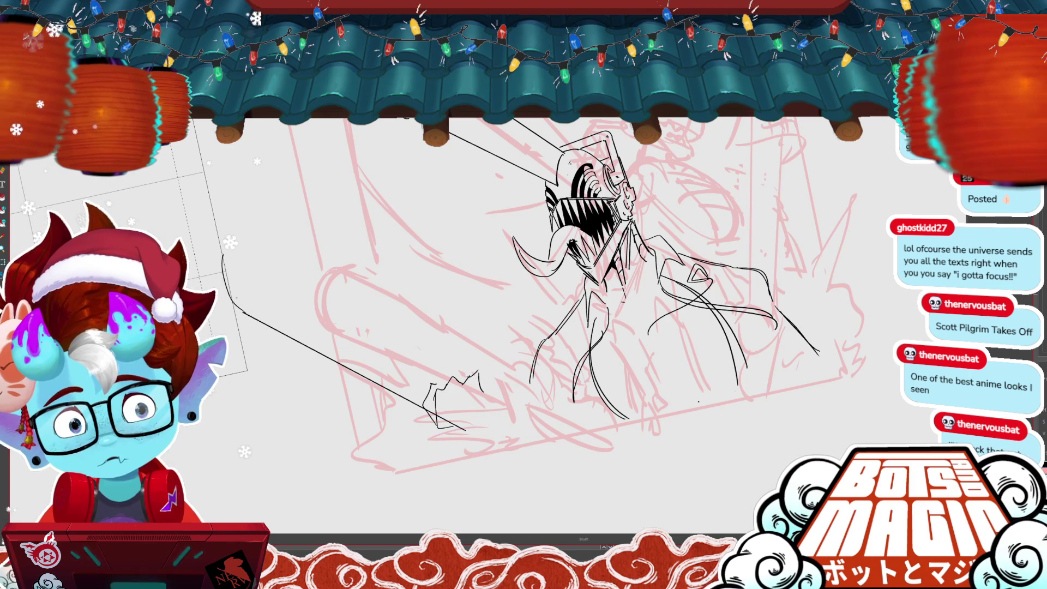
pyautogui.moveTo(222, 256)
pyautogui.mouseDown()
pyautogui.moveTo(280, 252)
pyautogui.moveTo(452, 381)
pyautogui.mouseUp()
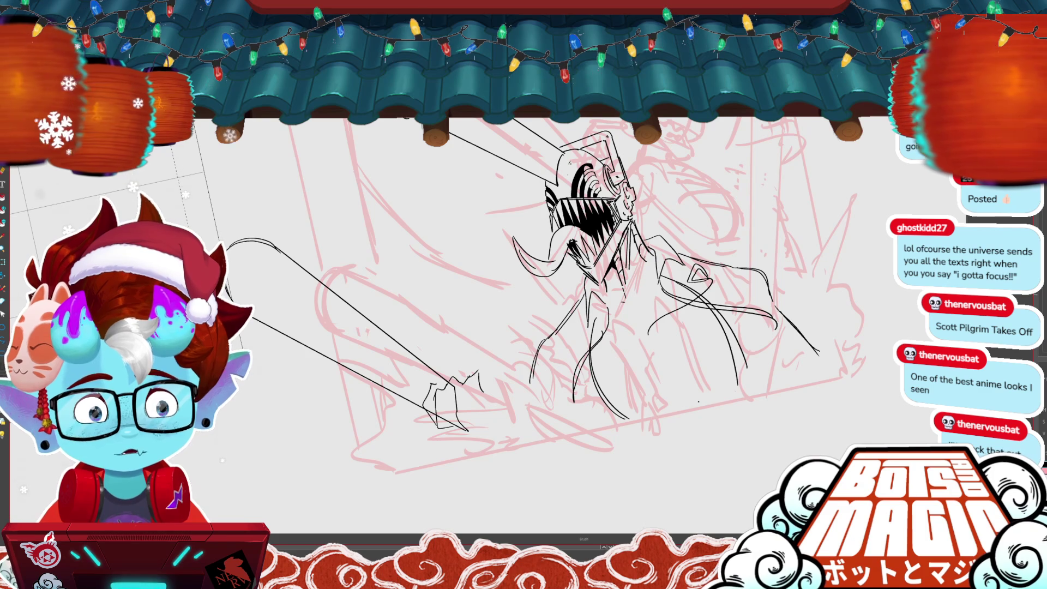
pyautogui.scroll(-3, 523, 294)
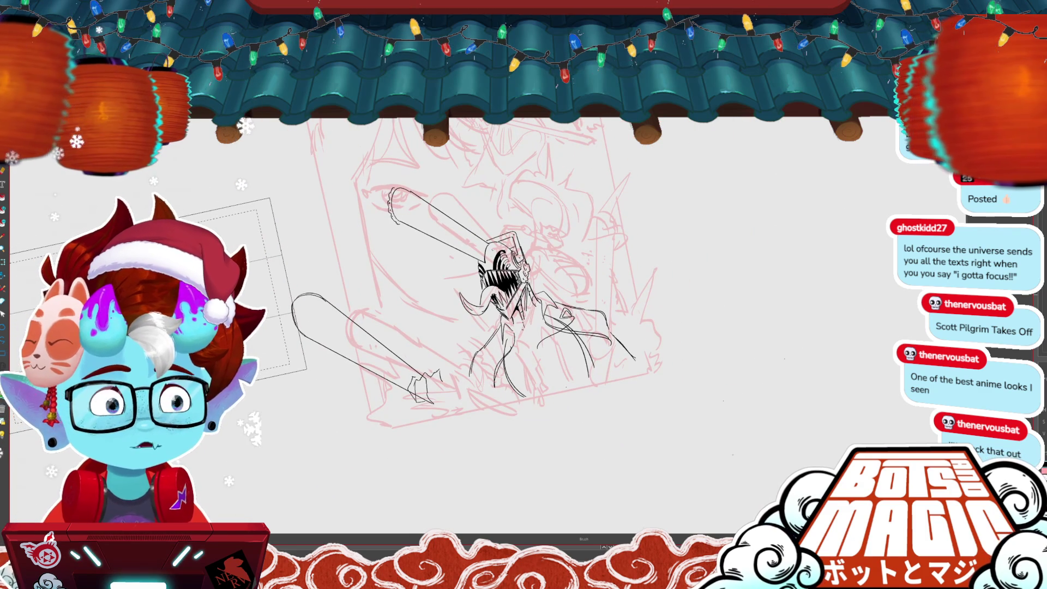
# Step: Ink short jagged strokes on the lower body where the second bar joins the left arm
pyautogui.scroll(3, 343, 365)
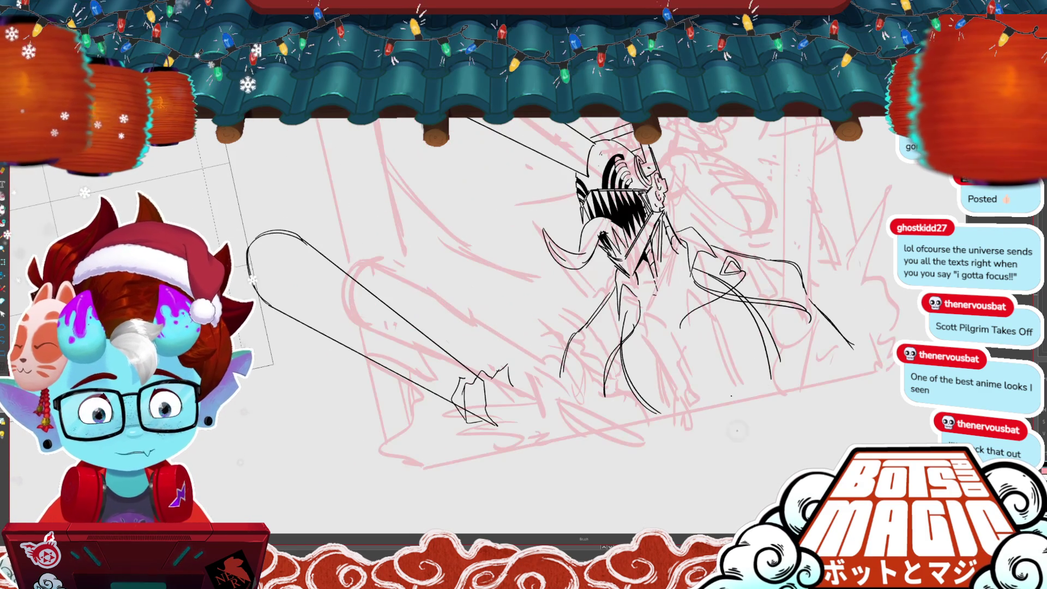
pyautogui.press('b')
pyautogui.moveTo(579, 327); pyautogui.dragTo(562, 375)
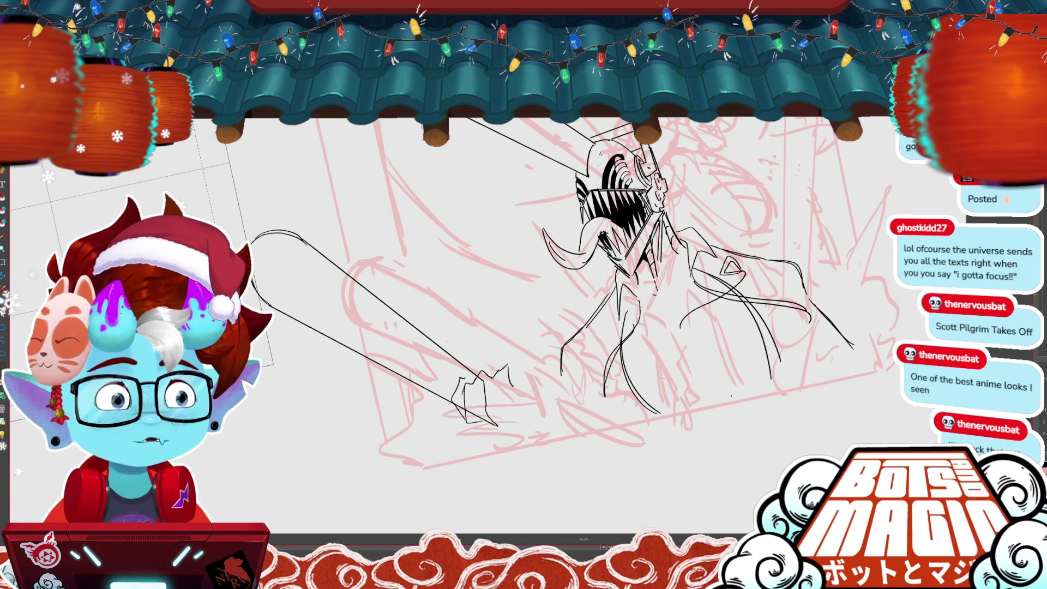
pyautogui.click(642, 322)
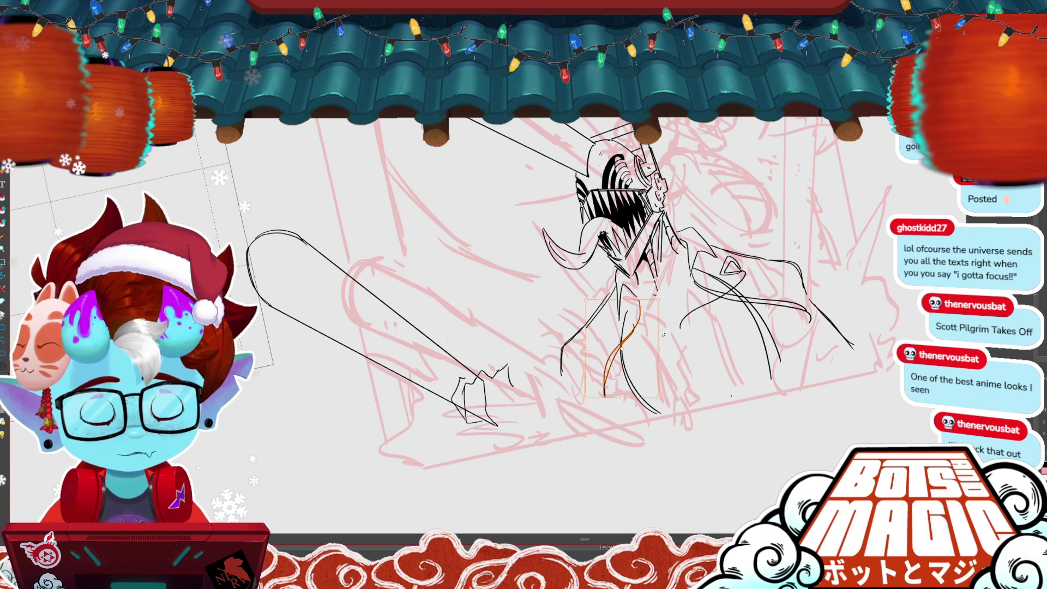
pyautogui.press('b')
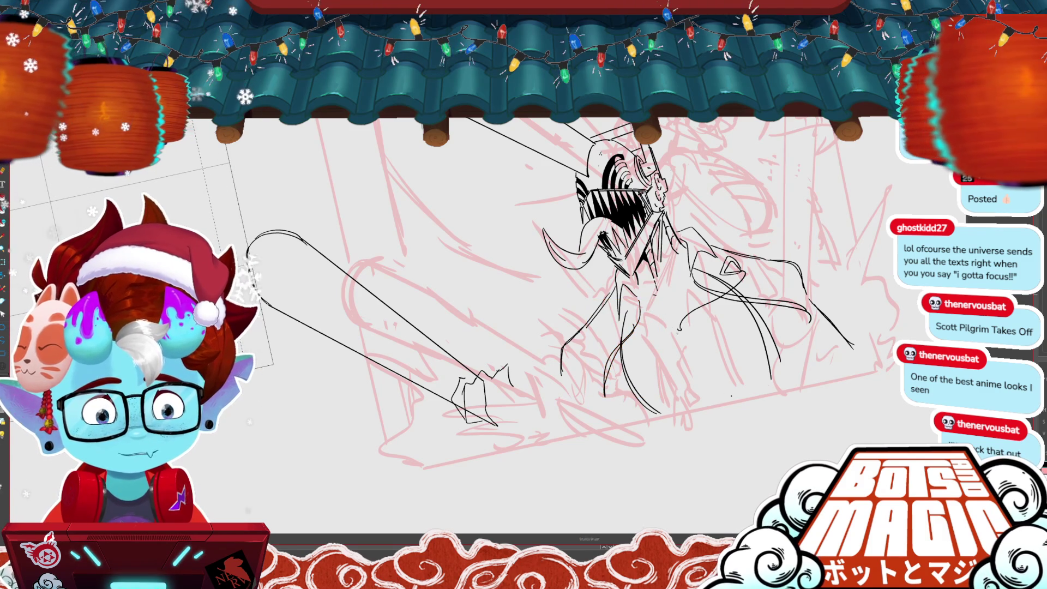
pyautogui.moveTo(666, 314); pyautogui.dragTo(679, 329)
pyautogui.press('v')
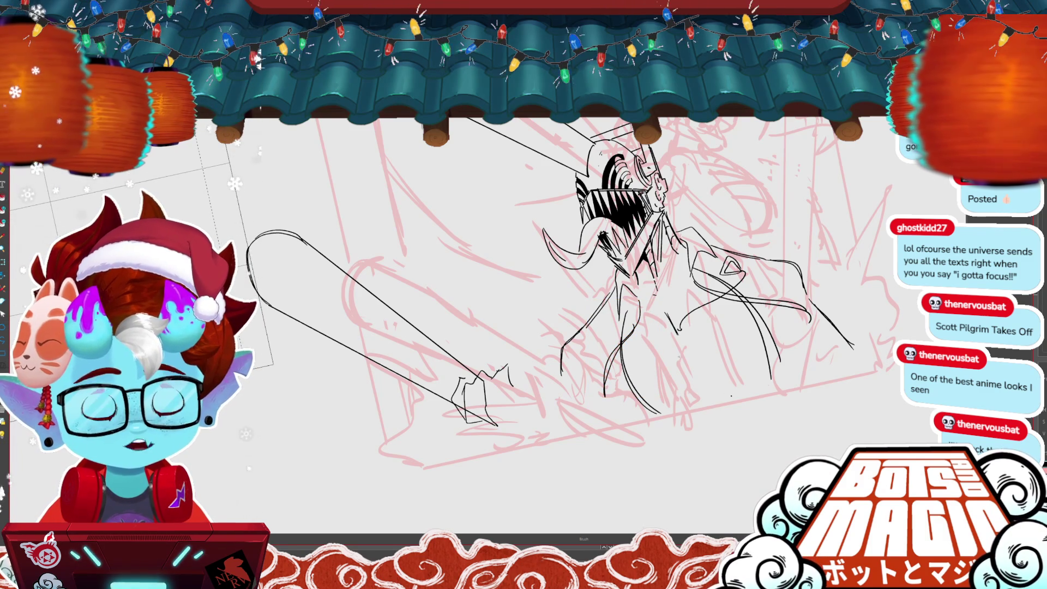
pyautogui.press('b')
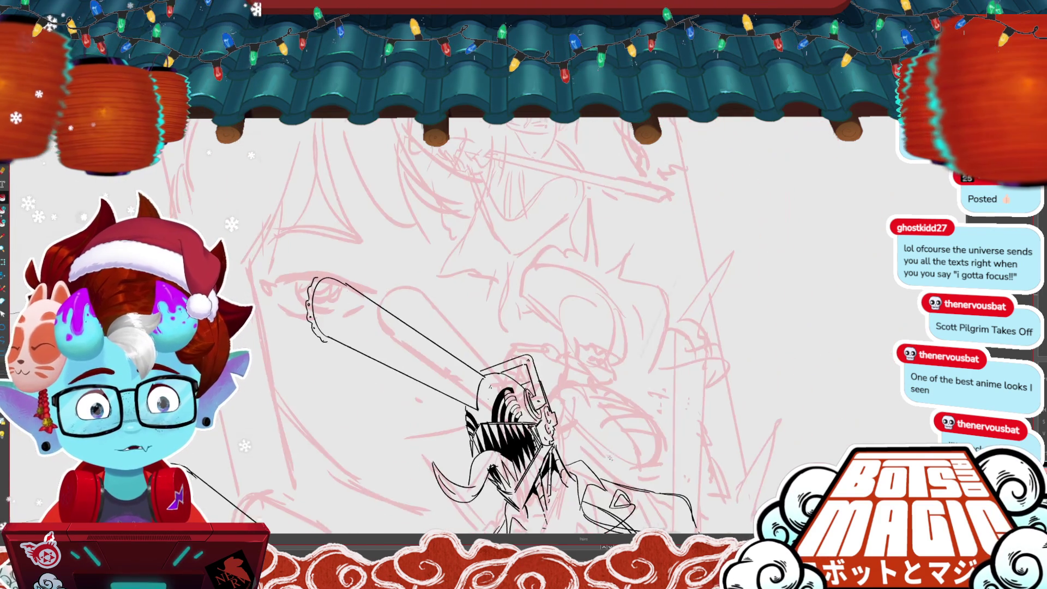
pyautogui.scroll(-10, 436, 245)
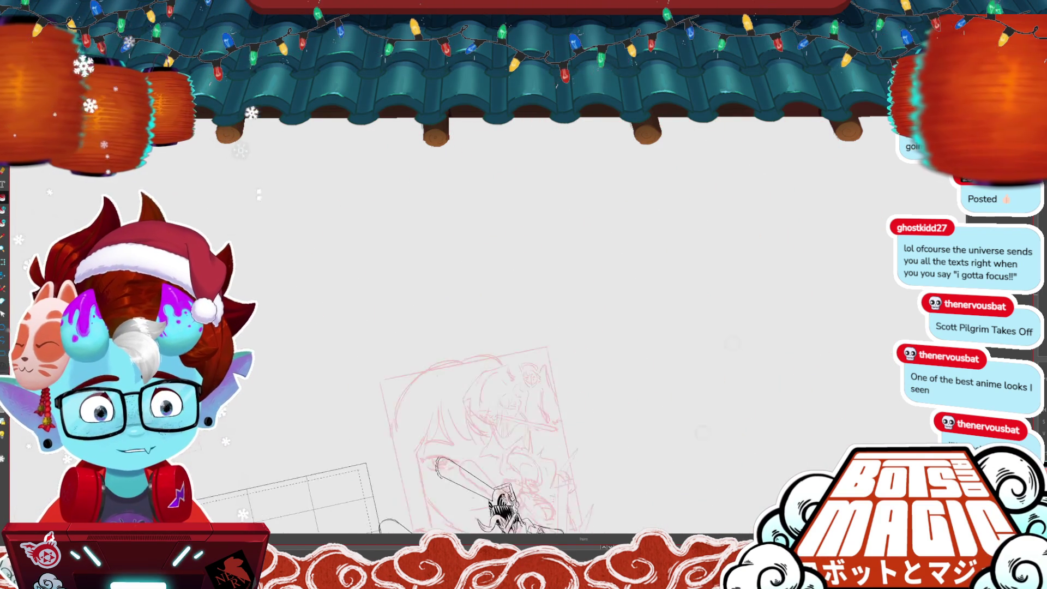
# Step: Zoom out onto the blank area right of the sketch and start the letter G
pyautogui.scroll(3, 382, 327)
pyautogui.scroll(3, 382, 328)
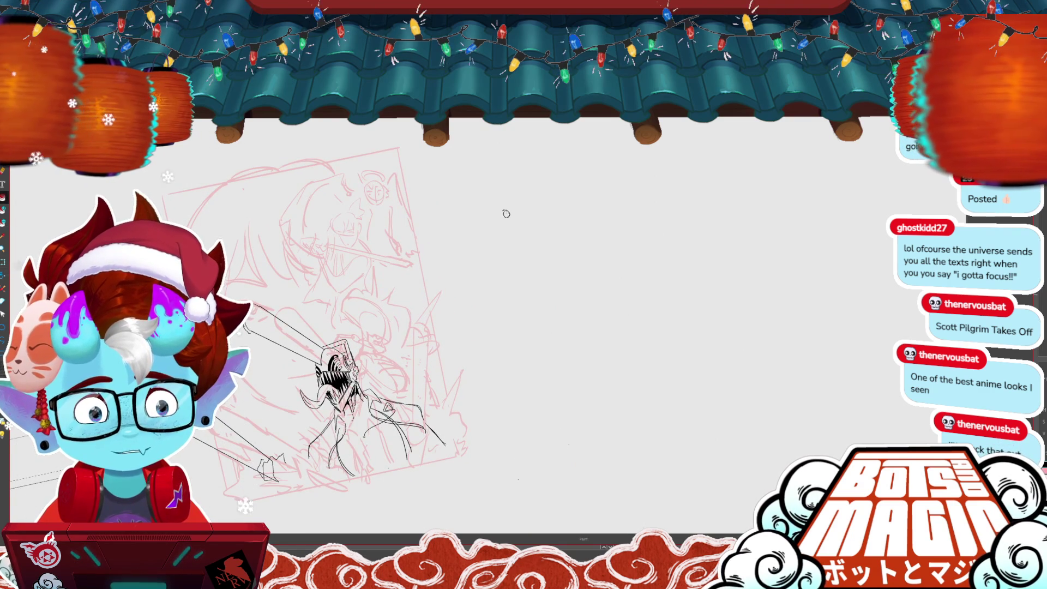
pyautogui.press('b')
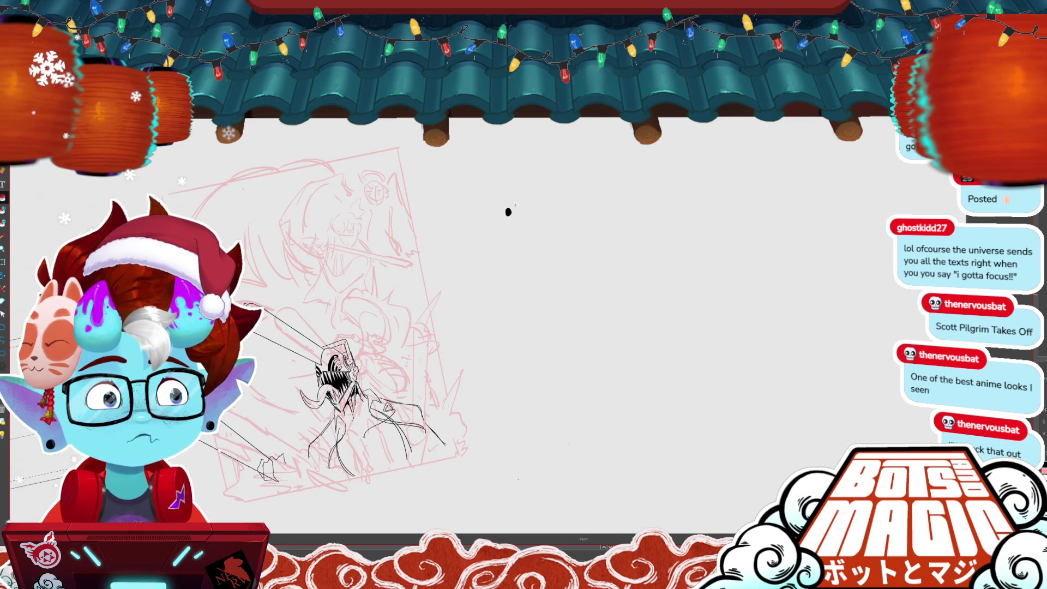
pyautogui.scroll(3, 508, 211)
pyautogui.scroll(1, 511, 213)
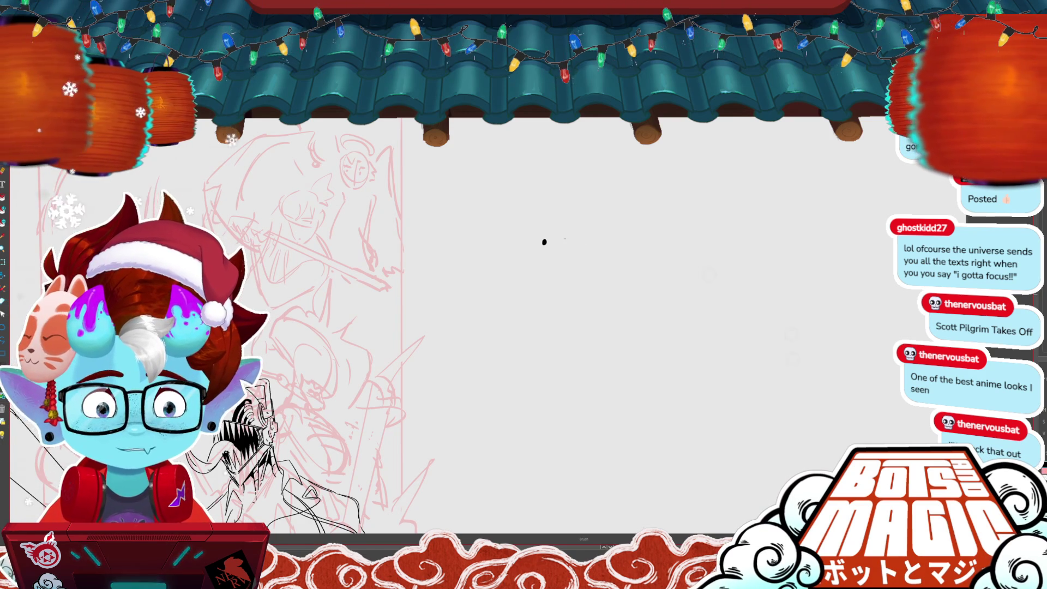
pyautogui.moveTo(567, 236)
pyautogui.mouseDown()
pyautogui.moveTo(565, 258)
pyautogui.moveTo(599, 256)
pyautogui.moveTo(596, 240)
pyautogui.moveTo(616, 257)
pyautogui.mouseUp()
# Step: Hand-letter the word GACHIAKUTA and draw two underlines beneath it
pyautogui.moveTo(623, 218); pyautogui.dragTo(622, 258)
pyautogui.moveTo(612, 239)
pyautogui.mouseDown()
pyautogui.moveTo(642, 239)
pyautogui.moveTo(642, 260)
pyautogui.moveTo(681, 250)
pyautogui.moveTo(678, 239)
pyautogui.moveTo(689, 253)
pyautogui.mouseUp()
pyautogui.moveTo(704, 214)
pyautogui.mouseDown()
pyautogui.moveTo(712, 251)
pyautogui.moveTo(740, 208)
pyautogui.moveTo(770, 210)
pyautogui.mouseUp()
pyautogui.moveTo(759, 212)
pyautogui.mouseDown()
pyautogui.moveTo(761, 251)
pyautogui.moveTo(798, 250)
pyautogui.moveTo(796, 234)
pyautogui.mouseUp()
pyautogui.moveTo(749, 268); pyautogui.dragTo(826, 267)
pyautogui.moveTo(538, 269)
pyautogui.mouseDown()
pyautogui.moveTo(814, 267)
pyautogui.moveTo(817, 282)
pyautogui.mouseUp()
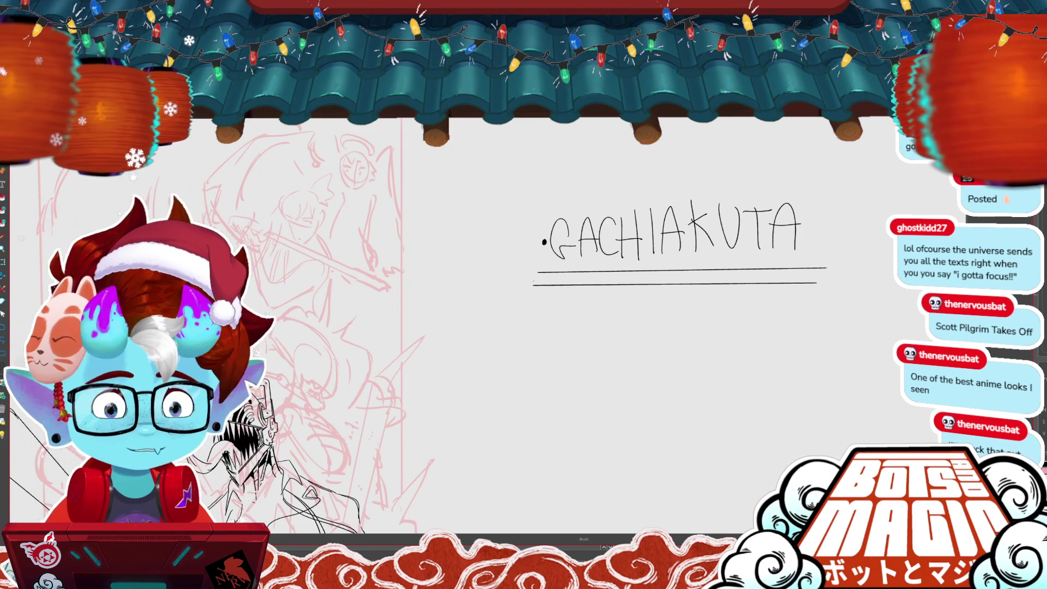
# Step: Move the lower underline up under the first, undo stray strokes, and lasso the lettering
pyautogui.click(805, 284)
pyautogui.moveTo(805, 286); pyautogui.dragTo(809, 279)
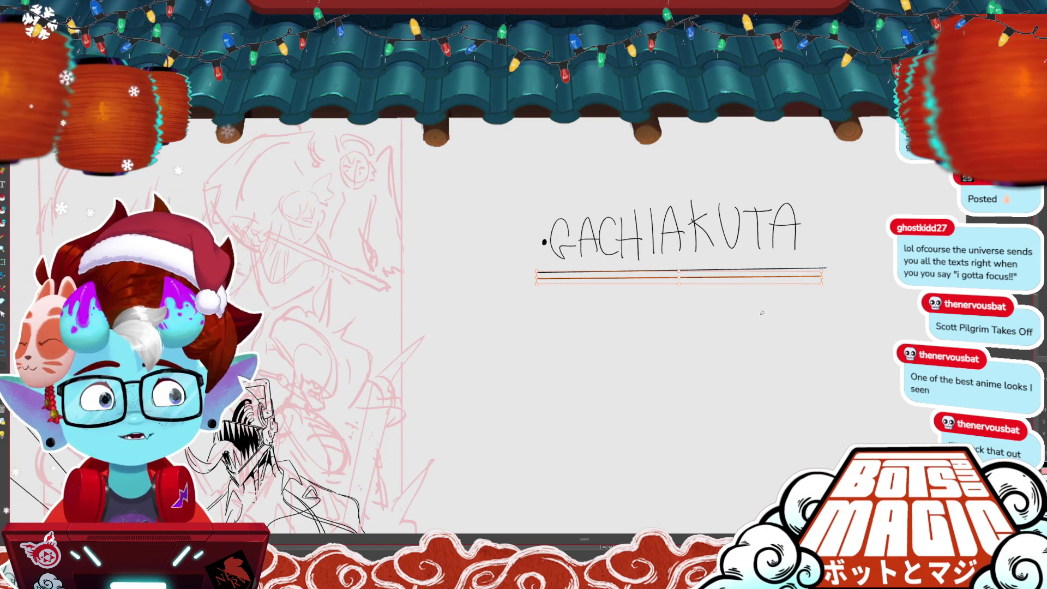
pyautogui.click(853, 235)
pyautogui.hotkey('ctrl', 'z')
pyautogui.hotkey('ctrl', 'z')
pyautogui.hotkey('ctrl', 'z')
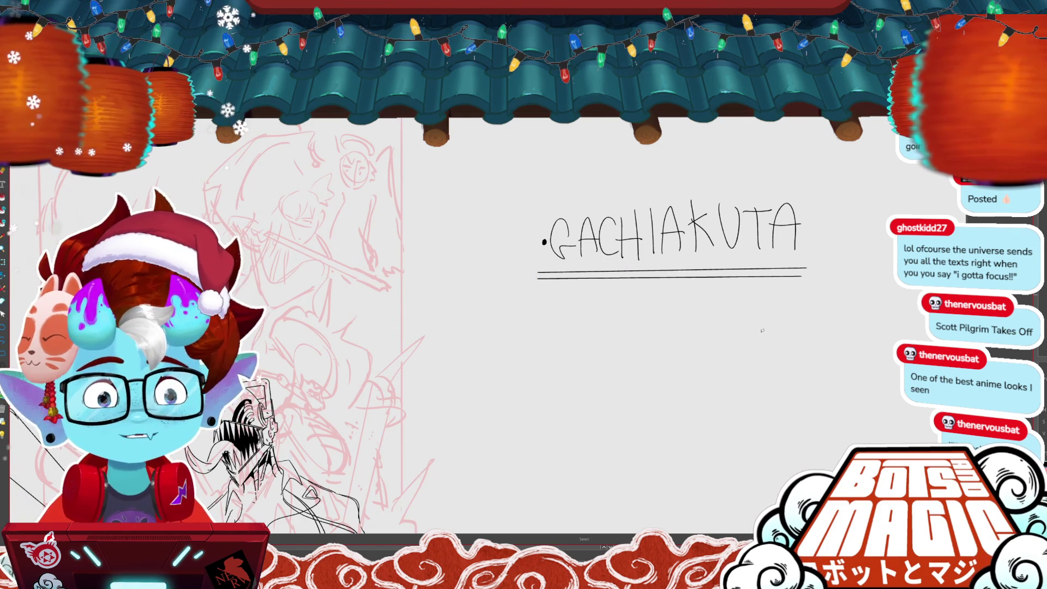
pyautogui.moveTo(762, 331); pyautogui.dragTo(708, 316)
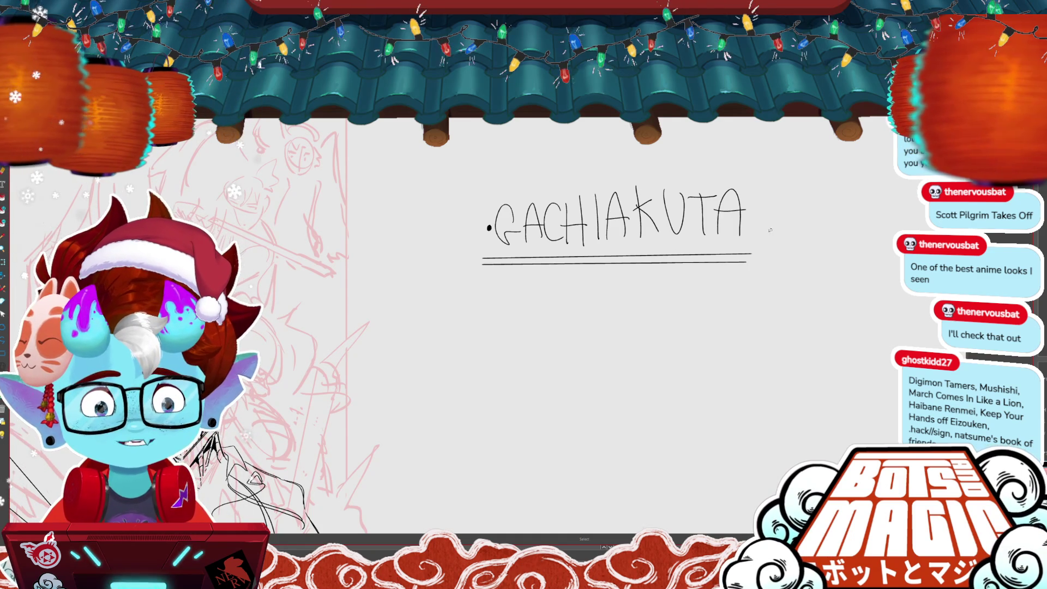
pyautogui.moveTo(784, 225); pyautogui.dragTo(431, 330)
# Step: Delete the GACHIAKUTA lettering and zoom back in on the chainsaw devil
pyautogui.press('Delete')
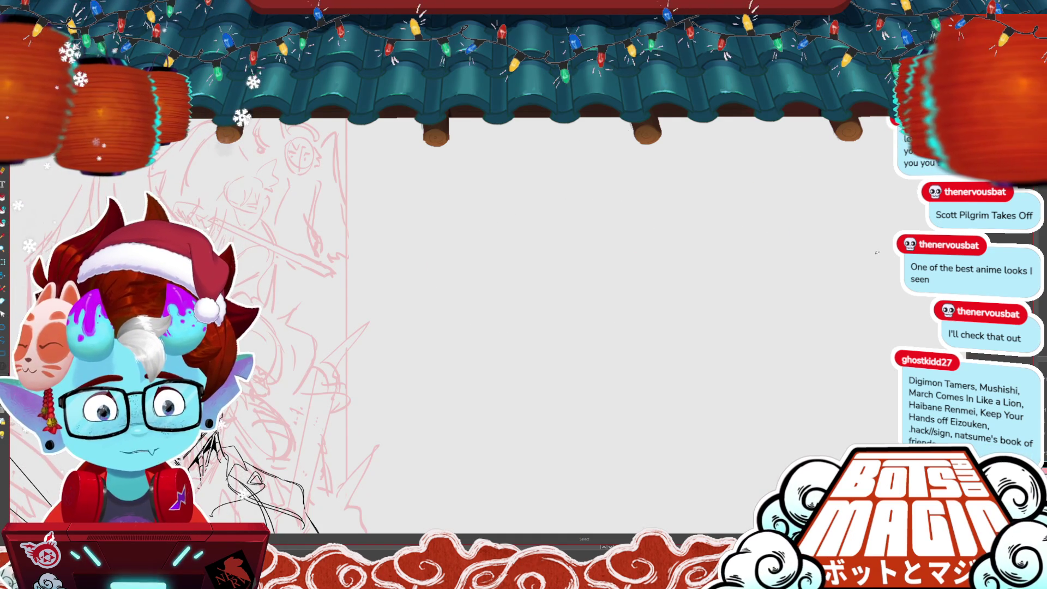
pyautogui.hotkey('ctrl', 'w')
pyautogui.hotkey('ctrl', '+')
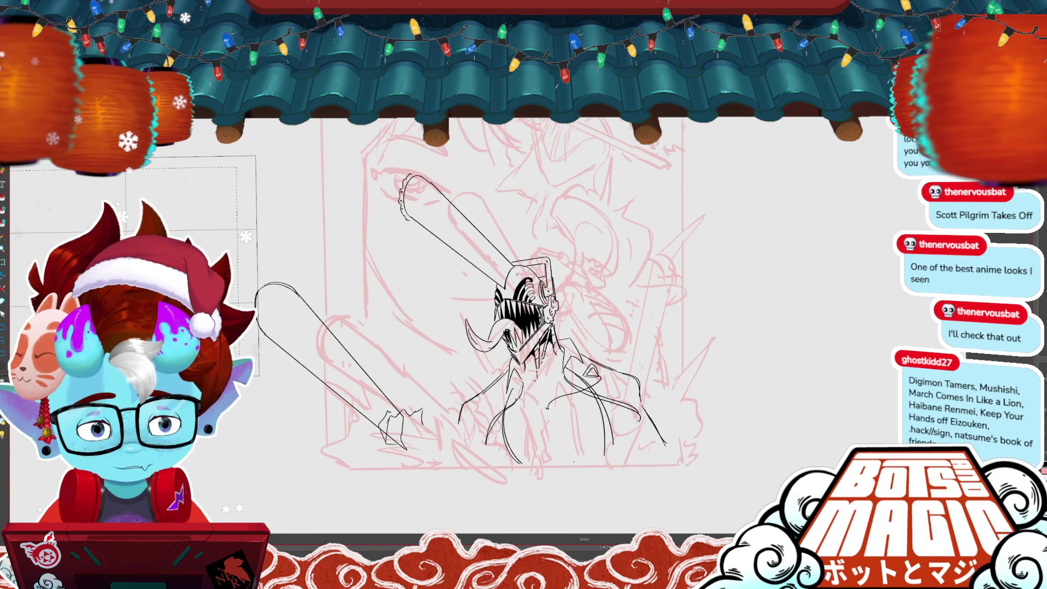
pyautogui.hotkey('ctrl', '+')
pyautogui.hotkey('ctrl', '-')
# Step: Replace the long lower-right body line with a shorter line and a new curve
pyautogui.hotkey('ctrl', 'z')
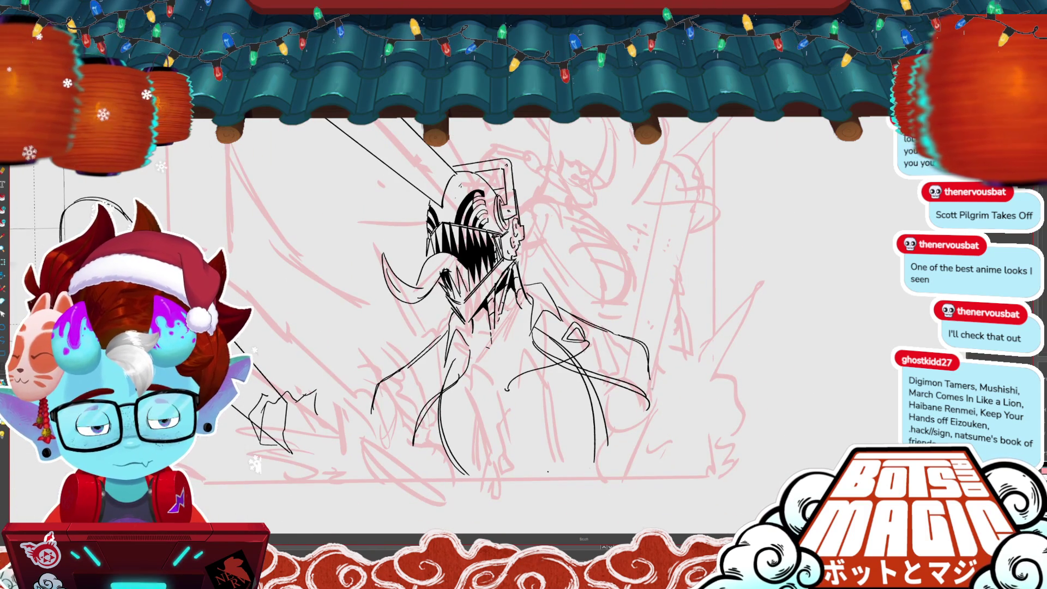
pyautogui.moveTo(650, 381); pyautogui.dragTo(680, 424)
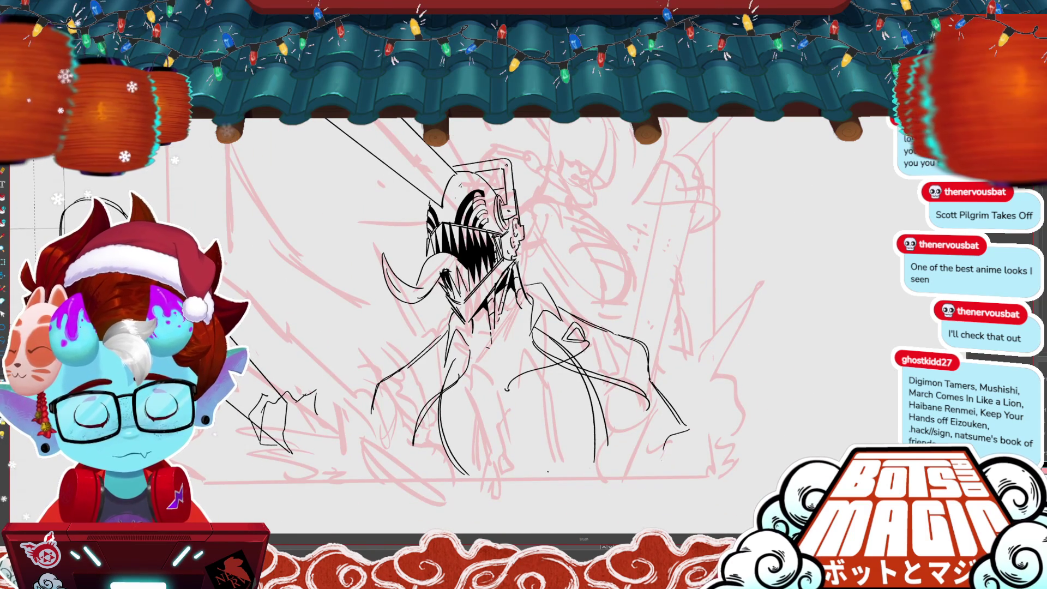
pyautogui.moveTo(660, 484); pyautogui.dragTo(691, 429)
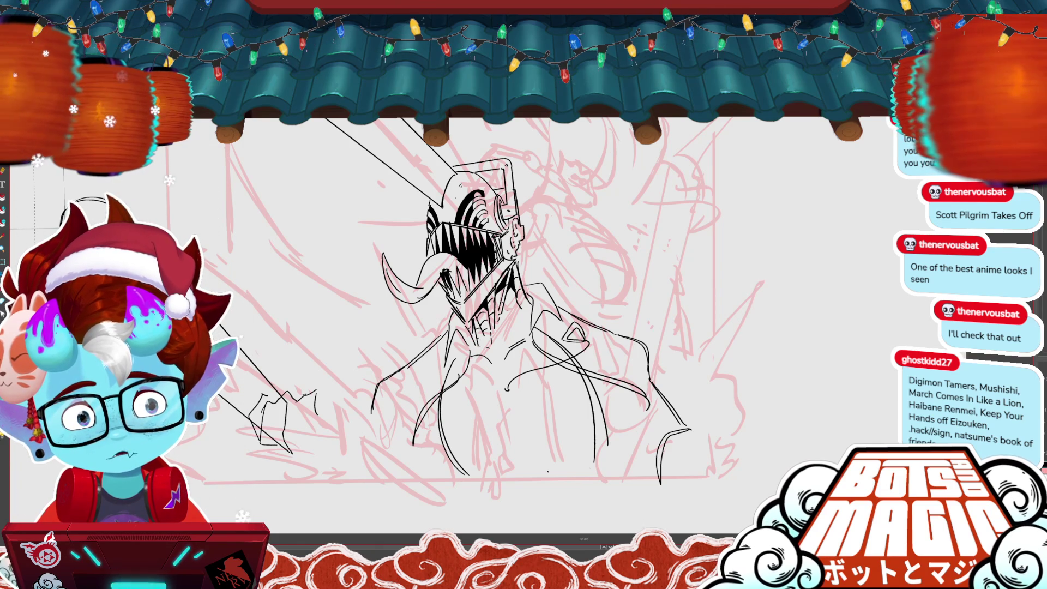
pyautogui.hotkey('ctrl', '-')
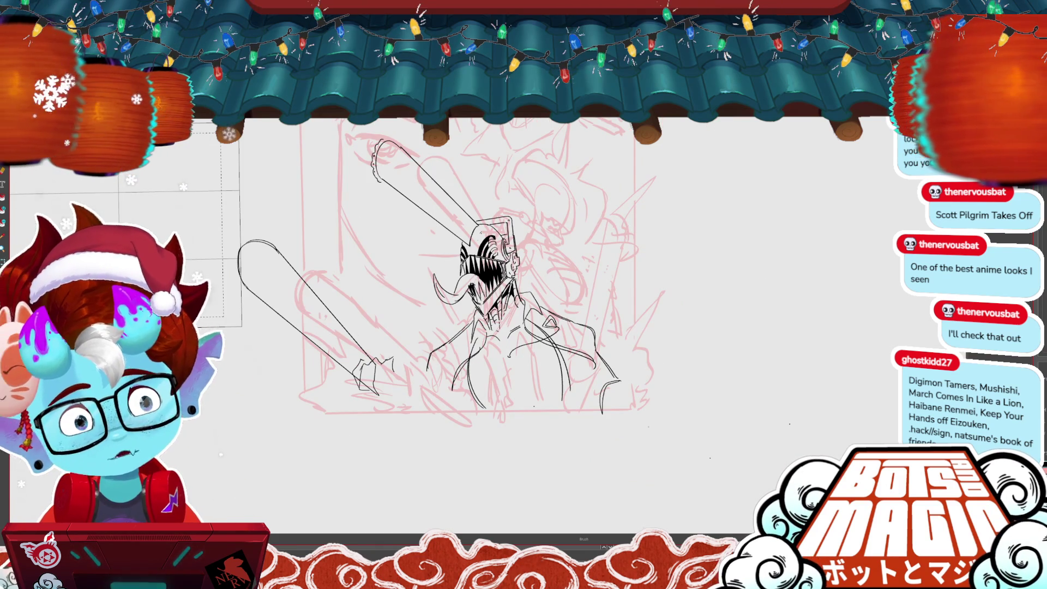
pyautogui.scroll(5, 145, 142)
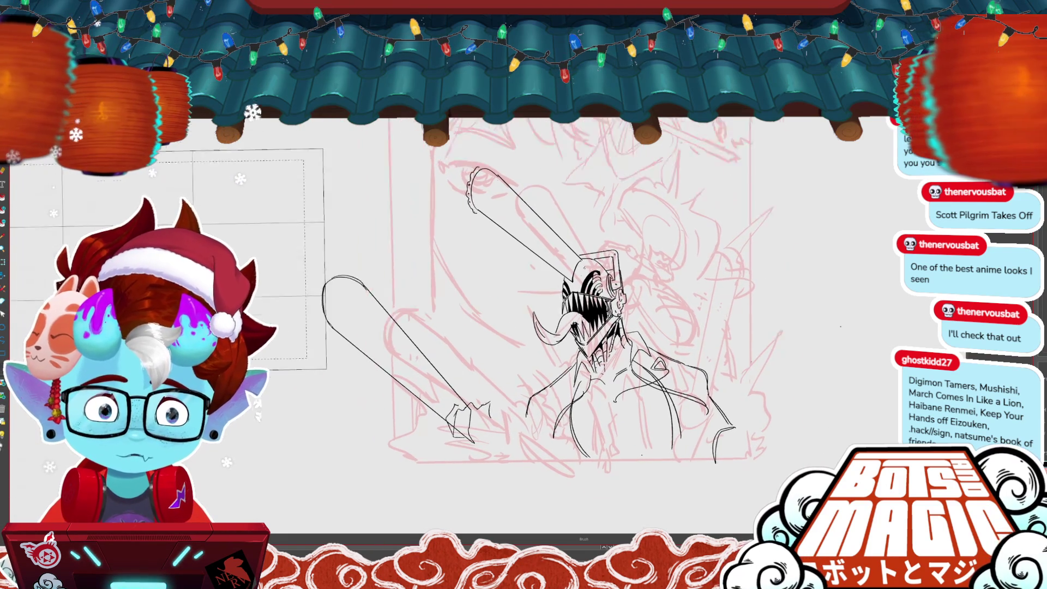
# Step: Rotate the upper chainsaw slightly up-left and perspective-skew its corners, then commit
pyautogui.click(578, 218)
pyautogui.moveTo(509, 158); pyautogui.dragTo(488, 124)
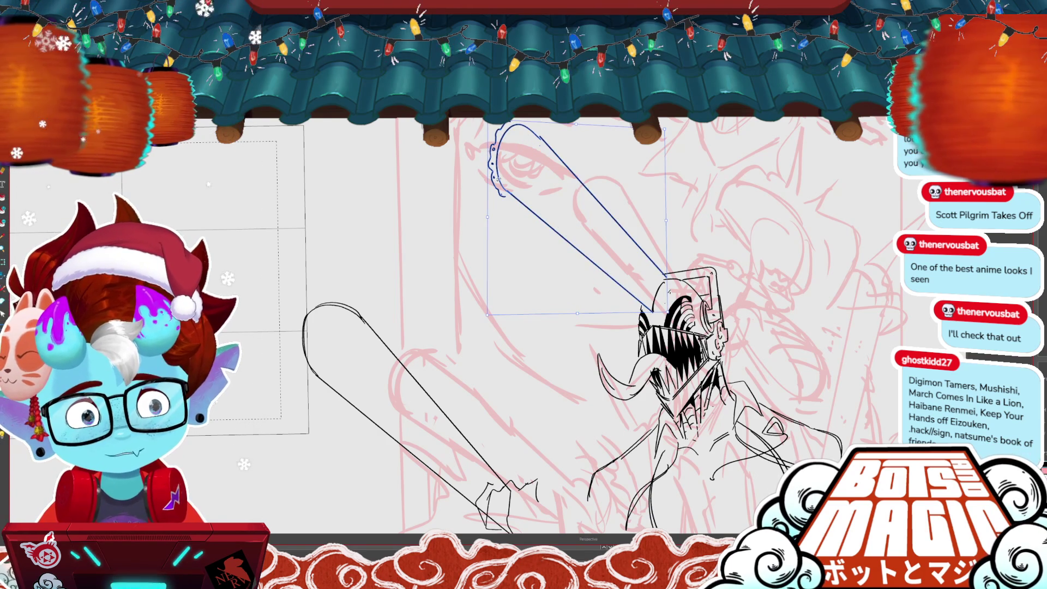
pyautogui.moveTo(487, 315); pyautogui.dragTo(479, 341)
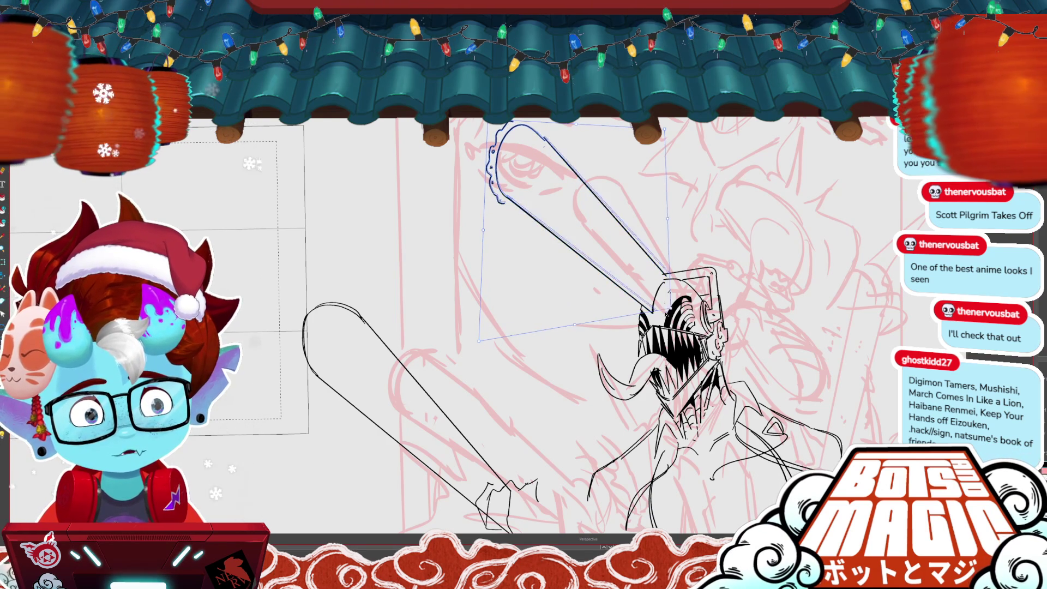
pyautogui.moveTo(665, 129); pyautogui.dragTo(657, 150)
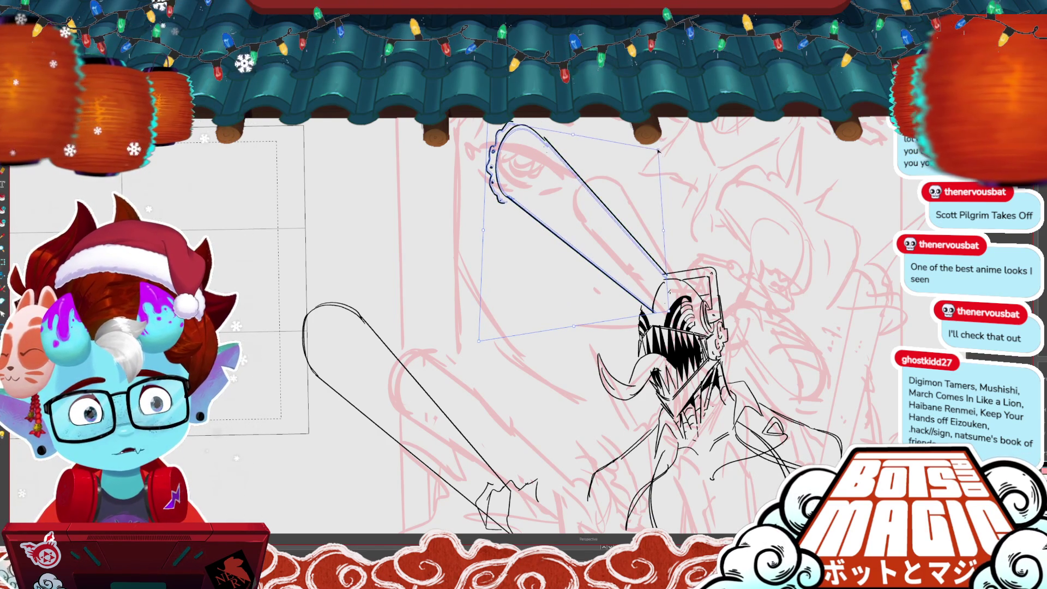
pyautogui.moveTo(524, 125)
pyautogui.mouseDown()
pyautogui.moveTo(515, 121)
pyautogui.moveTo(568, 126)
pyautogui.mouseUp()
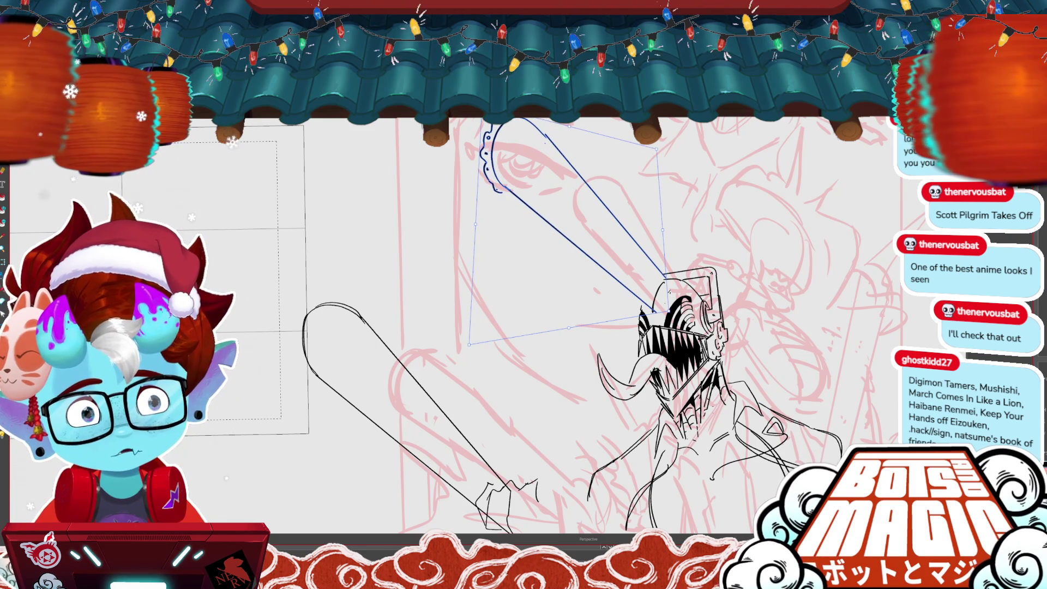
pyautogui.press('Return')
pyautogui.moveTo(681, 317); pyautogui.dragTo(633, 327)
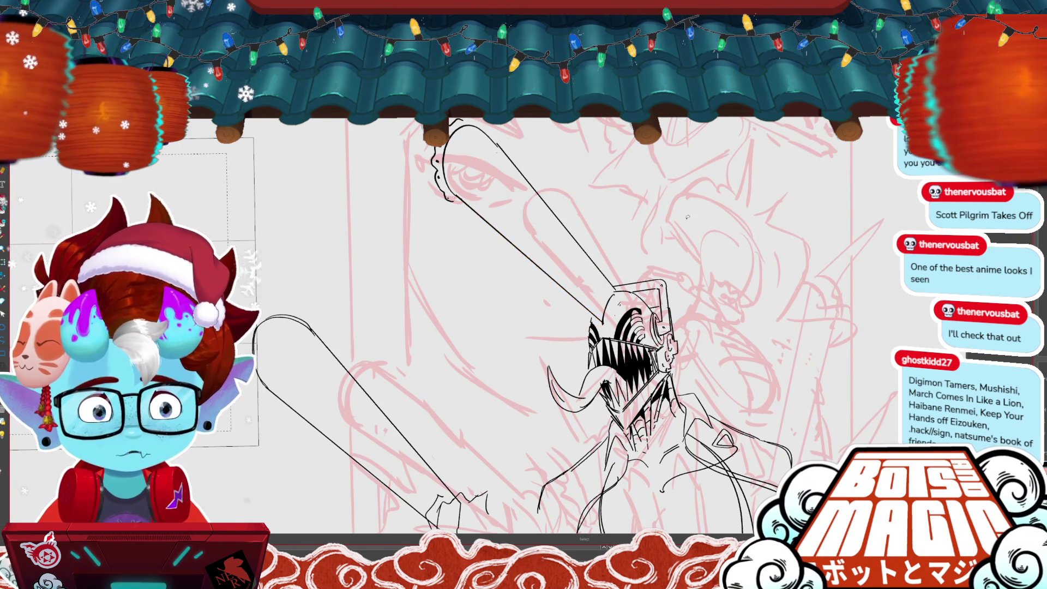
pyautogui.scroll(-3, 567, 324)
pyautogui.moveTo(567, 324)
pyautogui.mouseDown()
pyautogui.moveTo(537, 309)
pyautogui.moveTo(541, 254)
pyautogui.mouseUp()
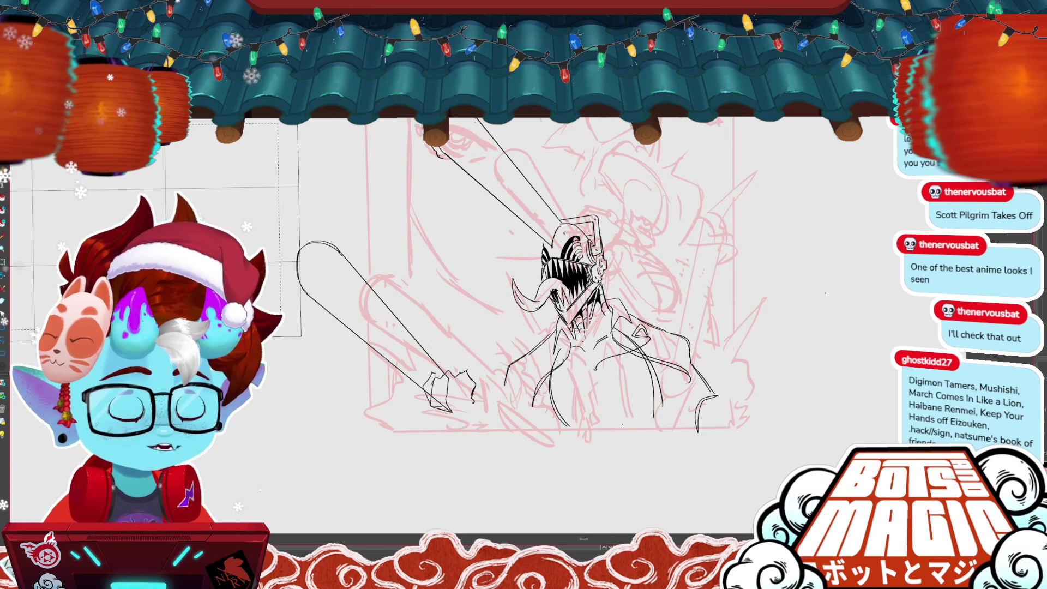
# Step: Ink short strokes near the lower chainsaw tip and below its base
pyautogui.moveTo(523, 294); pyautogui.dragTo(509, 265)
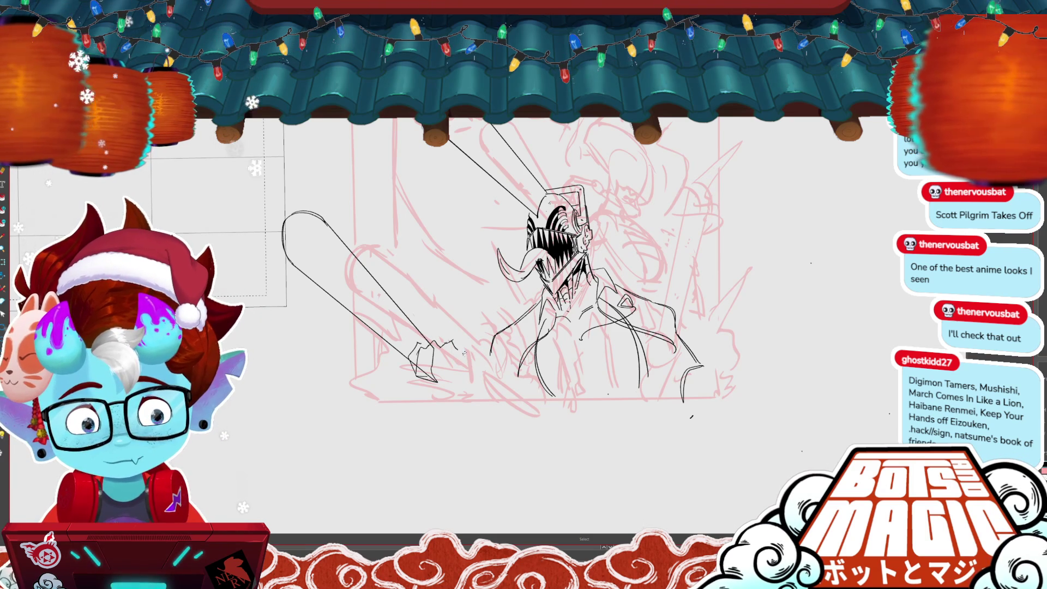
pyautogui.press('b')
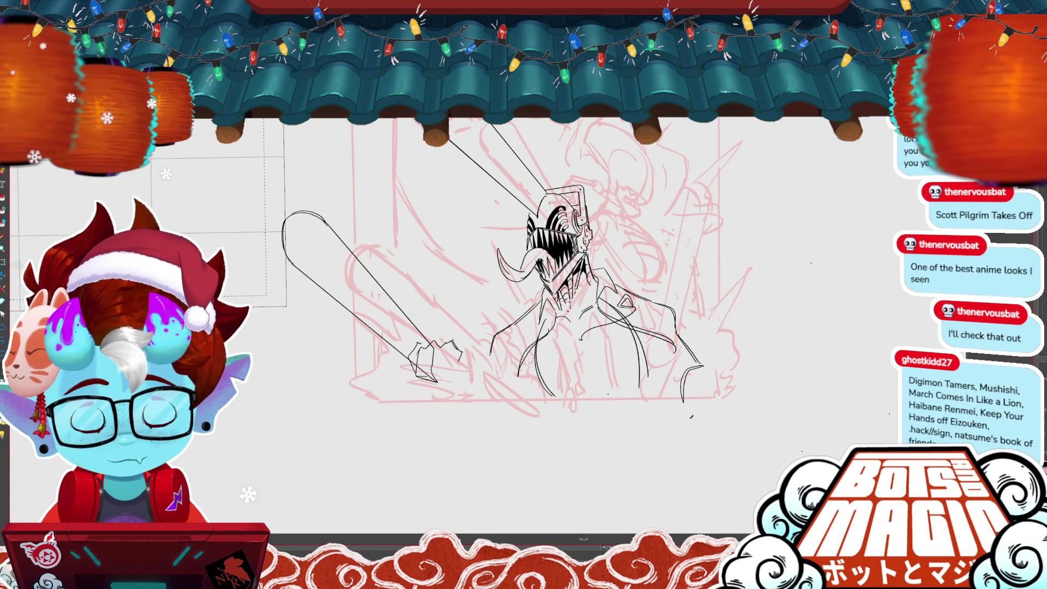
pyautogui.moveTo(451, 342); pyautogui.dragTo(454, 369)
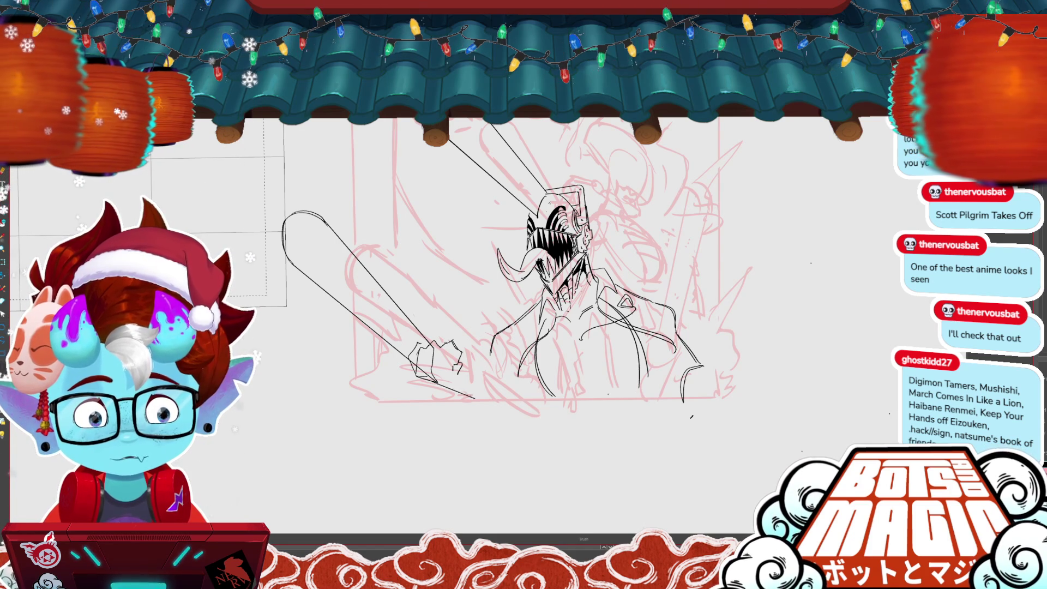
pyautogui.moveTo(436, 382); pyautogui.dragTo(508, 414)
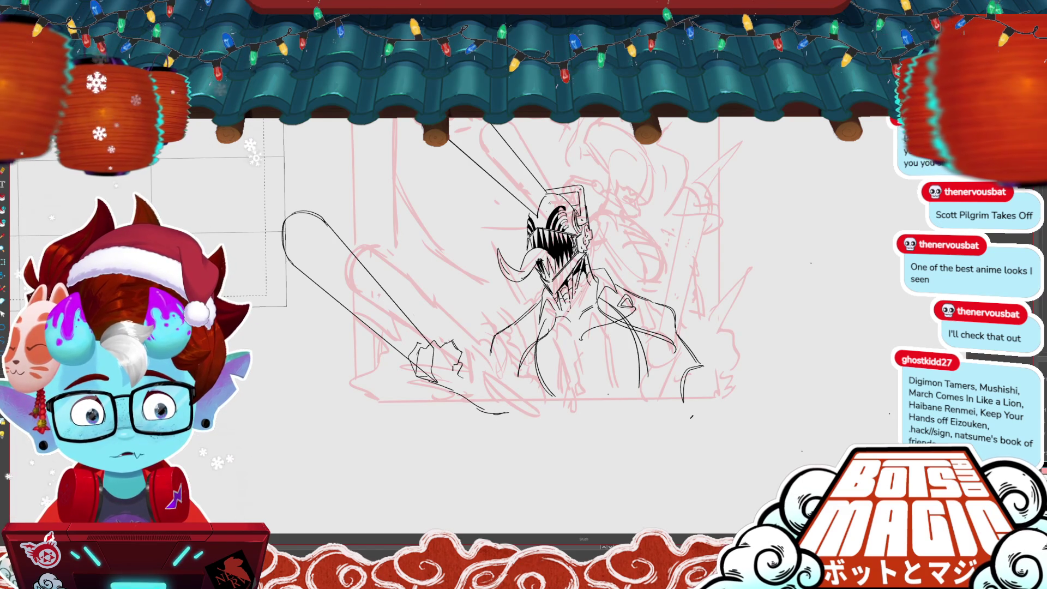
# Step: Lasso the left chainsaw's strokes so they can be transformed
pyautogui.press('m')
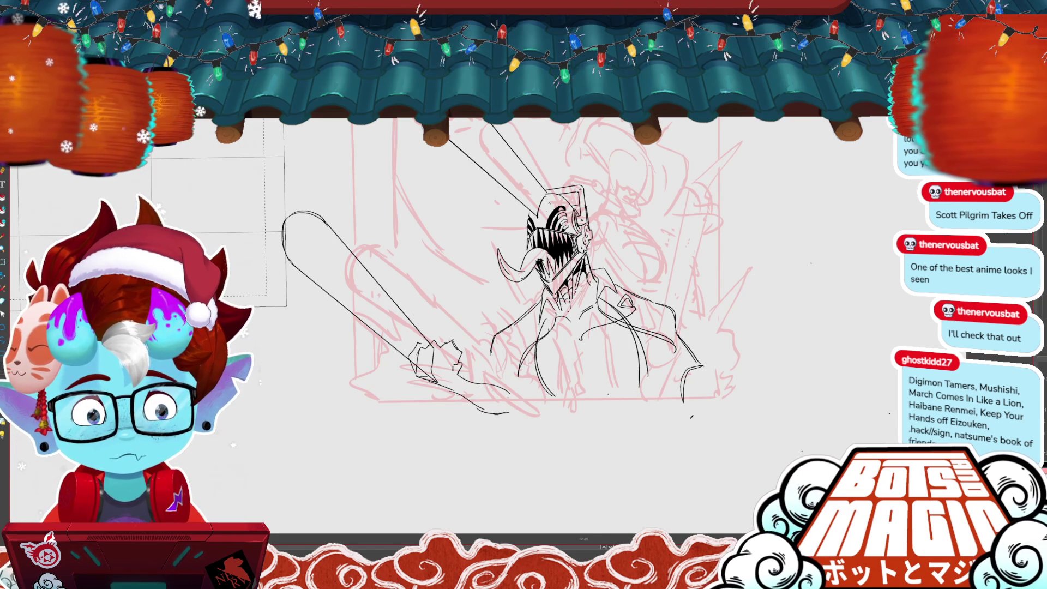
pyautogui.moveTo(487, 382); pyautogui.dragTo(509, 419)
pyautogui.press('b')
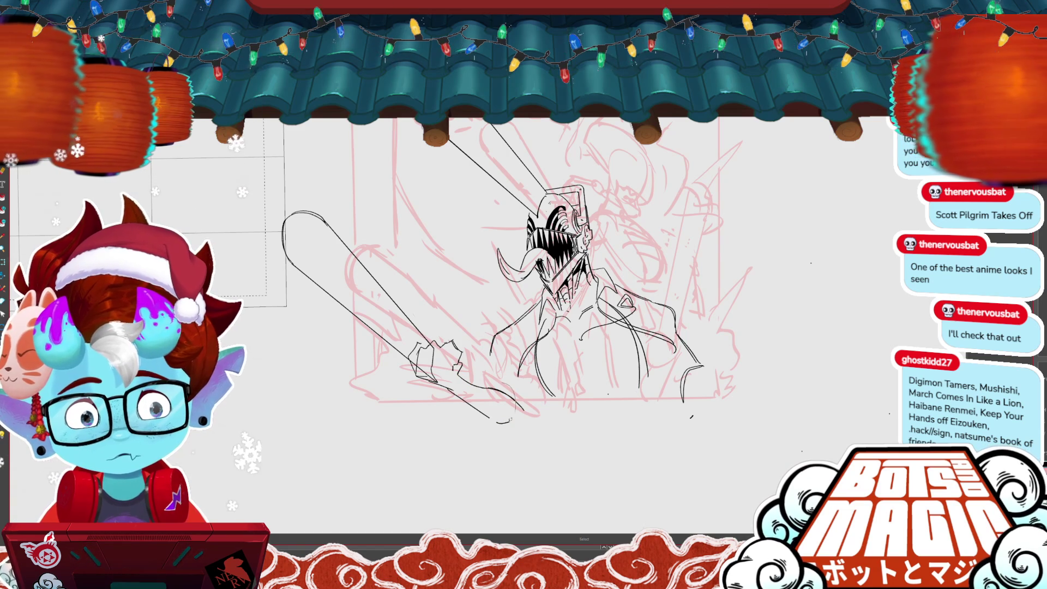
pyautogui.press('m')
pyautogui.moveTo(289, 201)
pyautogui.mouseDown()
pyautogui.moveTo(431, 349)
pyautogui.moveTo(495, 391)
pyautogui.mouseUp()
pyautogui.hotkey('ctrl', 't')
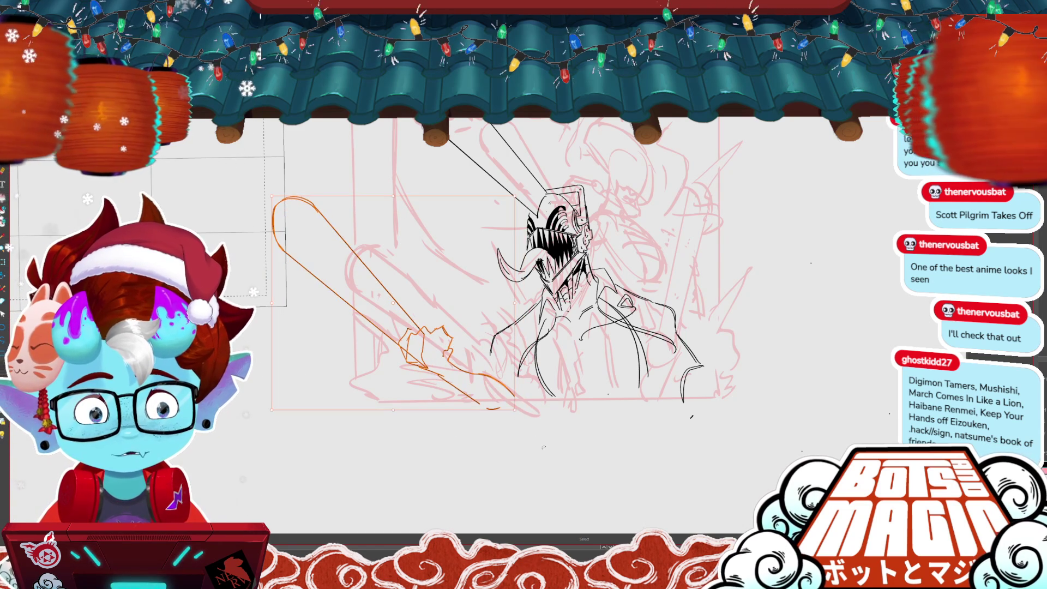
# Step: Commit the chainsaw transform, erase stray ink below it, and extend the line beneath
pyautogui.scroll(1, 495, 391)
pyautogui.scroll(-2, 508, 313)
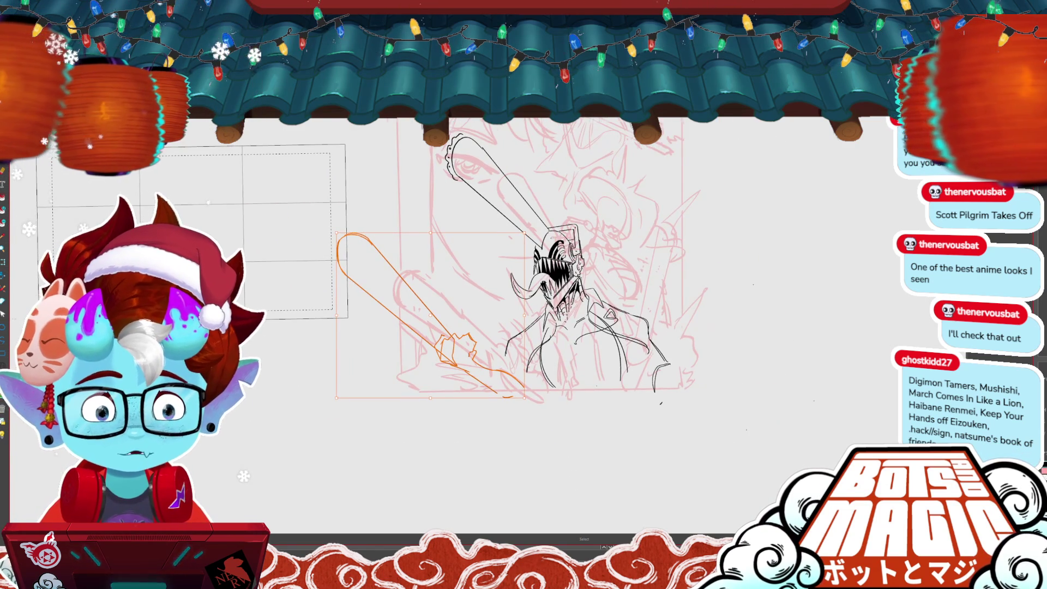
pyautogui.scroll(1, 489, 265)
pyautogui.press('Return')
pyautogui.moveTo(483, 392); pyautogui.dragTo(487, 394)
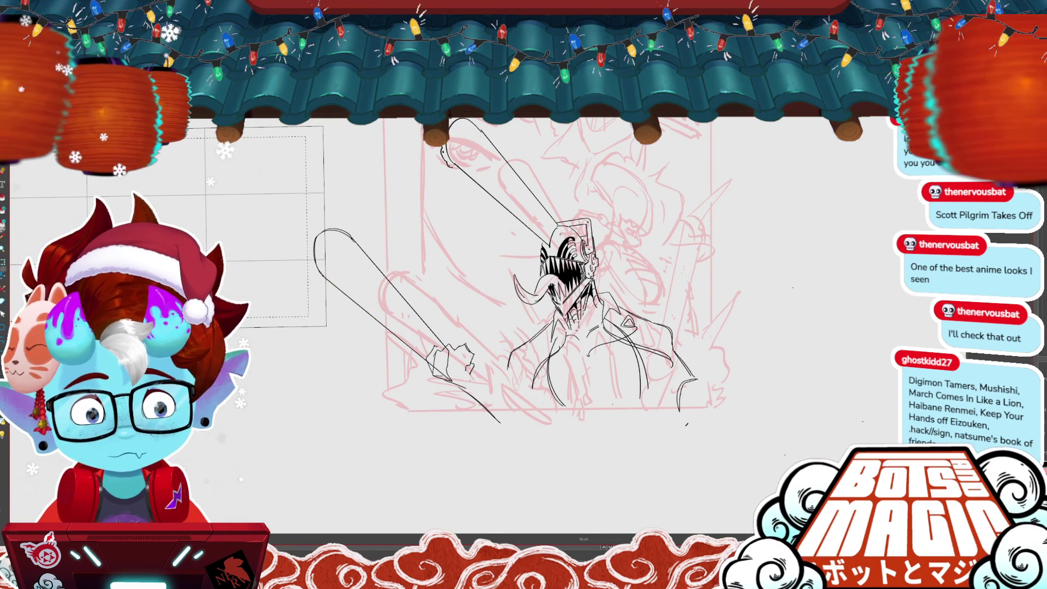
pyautogui.scroll(2, 441, 338)
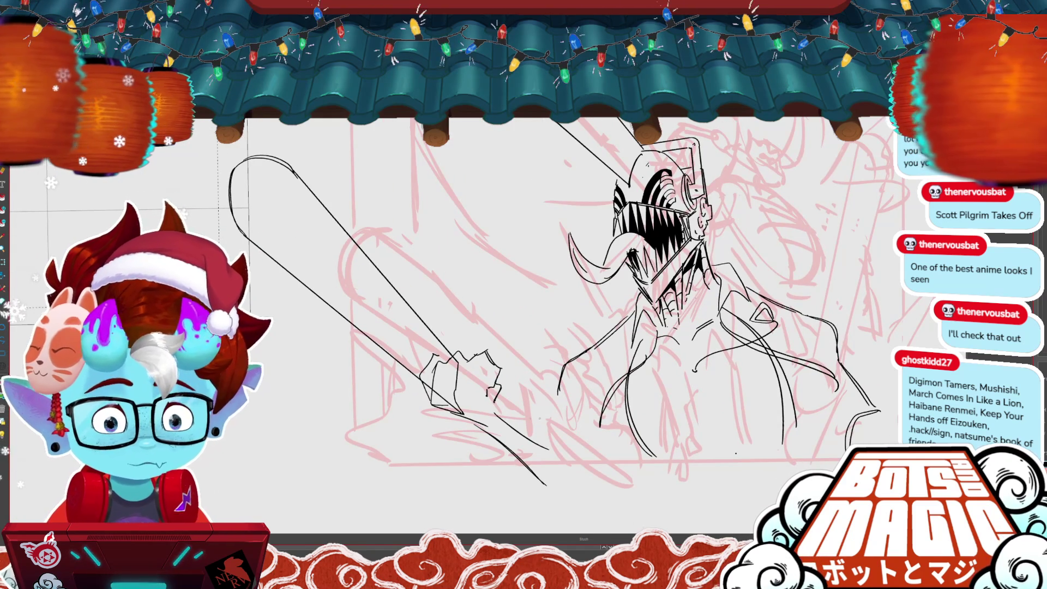
pyautogui.moveTo(545, 435); pyautogui.dragTo(582, 455)
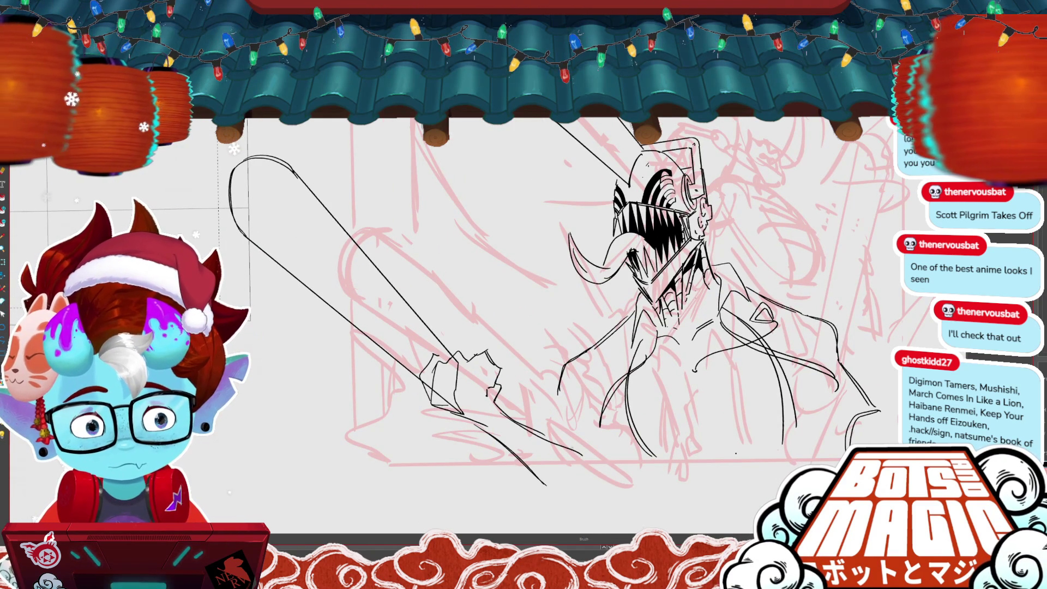
# Step: Re-lasso the left chainsaw and rotate it to a steeper angle
pyautogui.moveTo(600, 491)
pyautogui.mouseDown()
pyautogui.moveTo(463, 508)
pyautogui.moveTo(328, 128)
pyautogui.moveTo(569, 453)
pyautogui.mouseUp()
pyautogui.scroll(-5, 489, 283)
pyautogui.moveTo(515, 309)
pyautogui.mouseDown()
pyautogui.moveTo(522, 323)
pyautogui.moveTo(381, 229)
pyautogui.moveTo(532, 352)
pyautogui.mouseUp()
pyautogui.moveTo(540, 231); pyautogui.dragTo(537, 326)
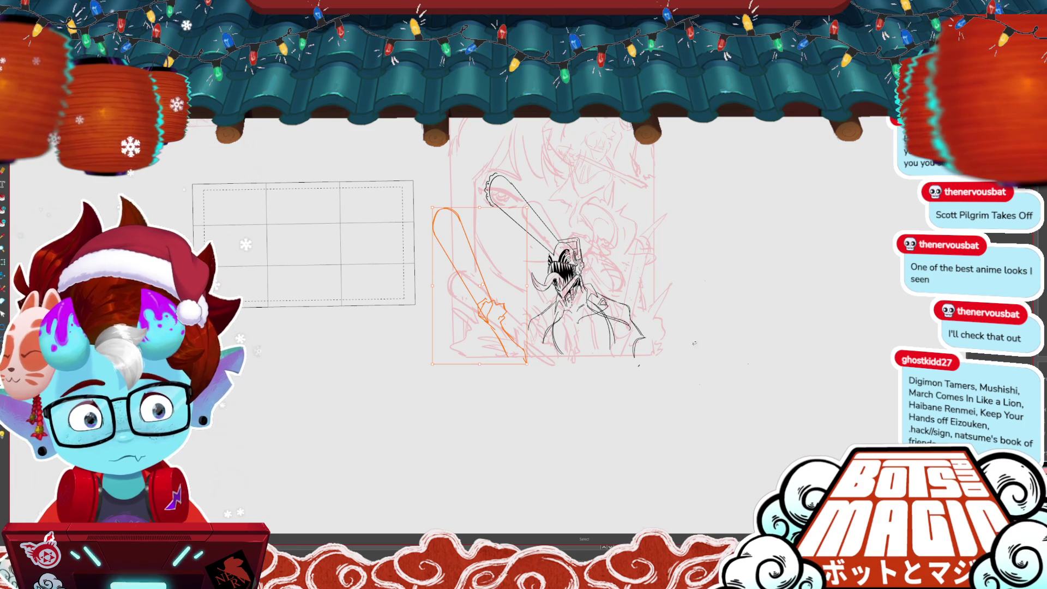
pyautogui.hotkey('ctrl', 'd')
# Step: Draw the right chainsaw blade beside the figure and select it
pyautogui.press('b')
pyautogui.moveTo(660, 309)
pyautogui.mouseDown()
pyautogui.moveTo(712, 218)
pyautogui.moveTo(732, 247)
pyautogui.moveTo(668, 318)
pyautogui.moveTo(778, 290)
pyautogui.moveTo(737, 286)
pyautogui.mouseUp()
pyautogui.press('l')
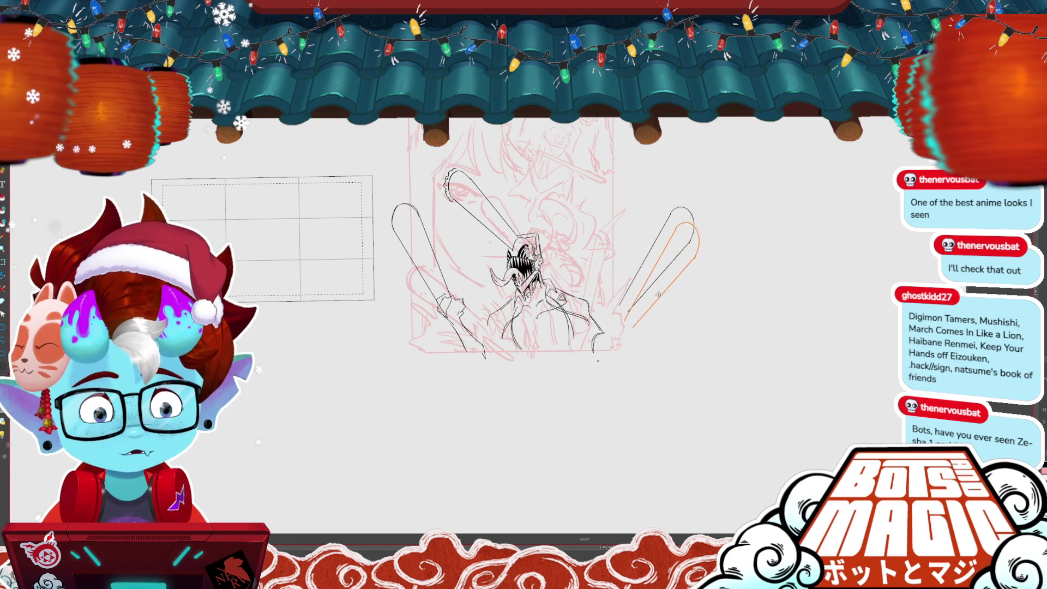
# Step: Ink the right chainsaw's base strokes, undoing and redrawing them
pyautogui.scroll(2, 584, 360)
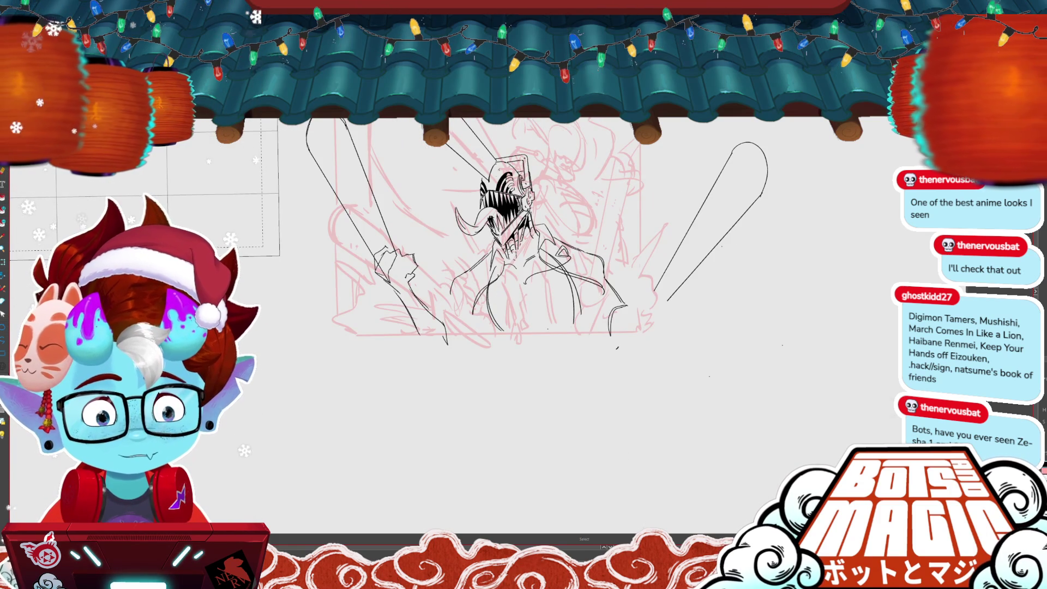
pyautogui.press('b')
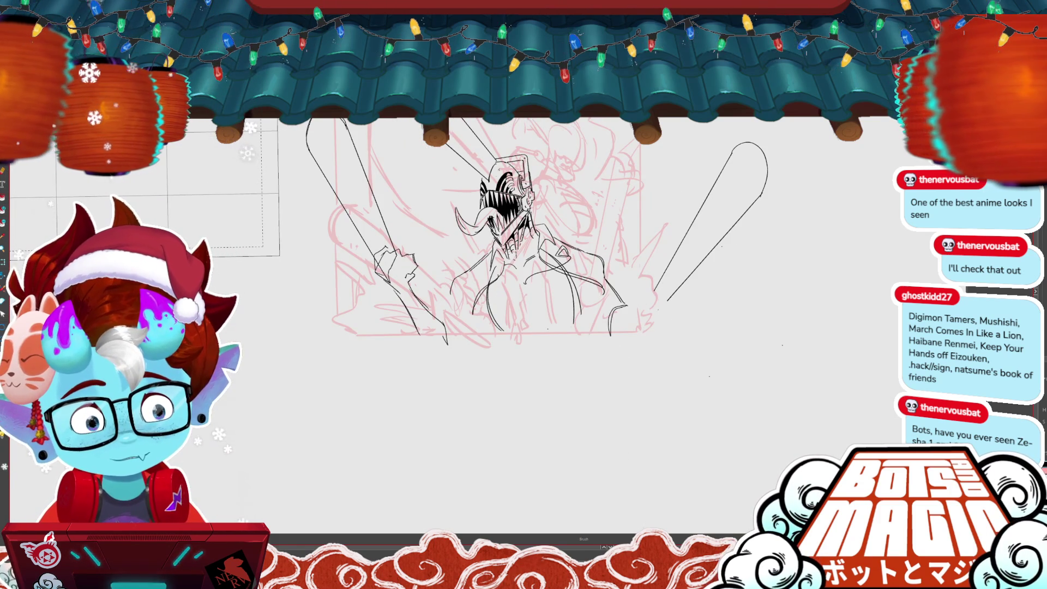
pyautogui.moveTo(653, 285)
pyautogui.mouseDown()
pyautogui.moveTo(646, 297)
pyautogui.moveTo(666, 310)
pyautogui.mouseUp()
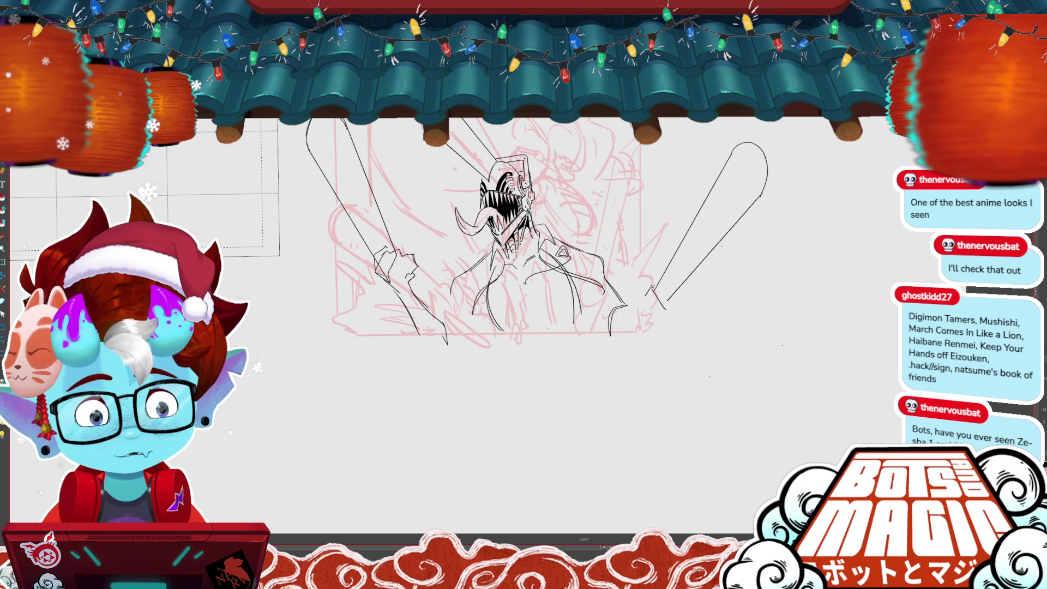
pyautogui.hotkey('ctrl', 'z')
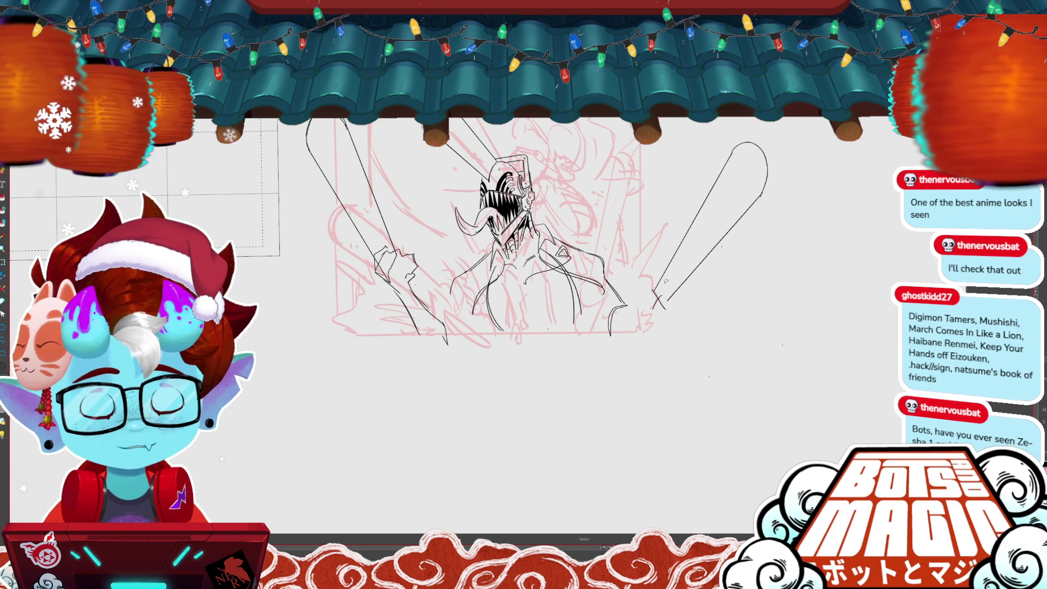
pyautogui.hotkey('ctrl', 'z')
pyautogui.moveTo(667, 301); pyautogui.dragTo(651, 292)
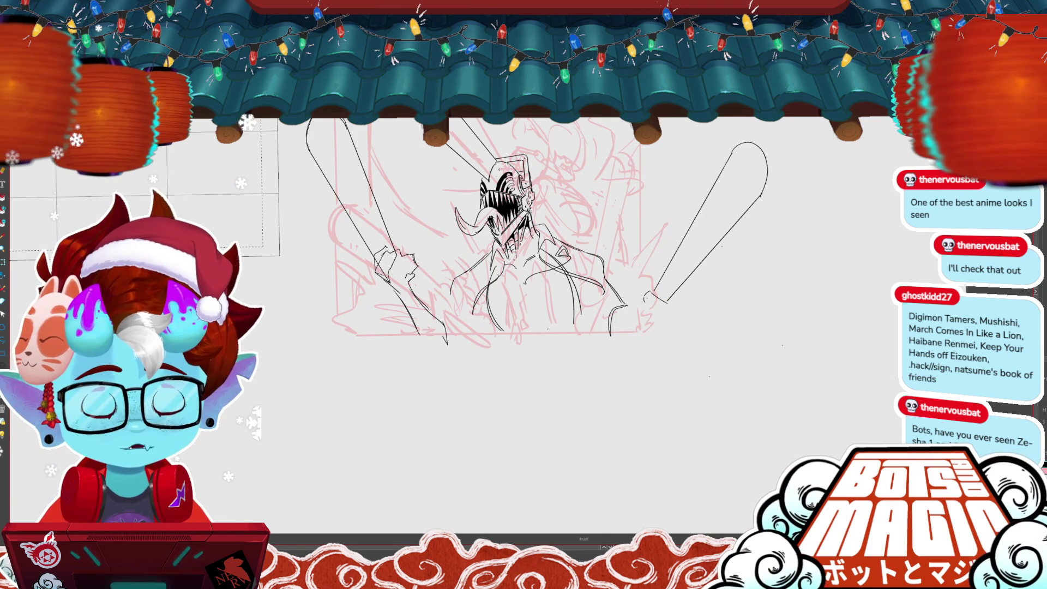
# Step: Add small detail strokes where the right chainsaw base meets the hand
pyautogui.press('b')
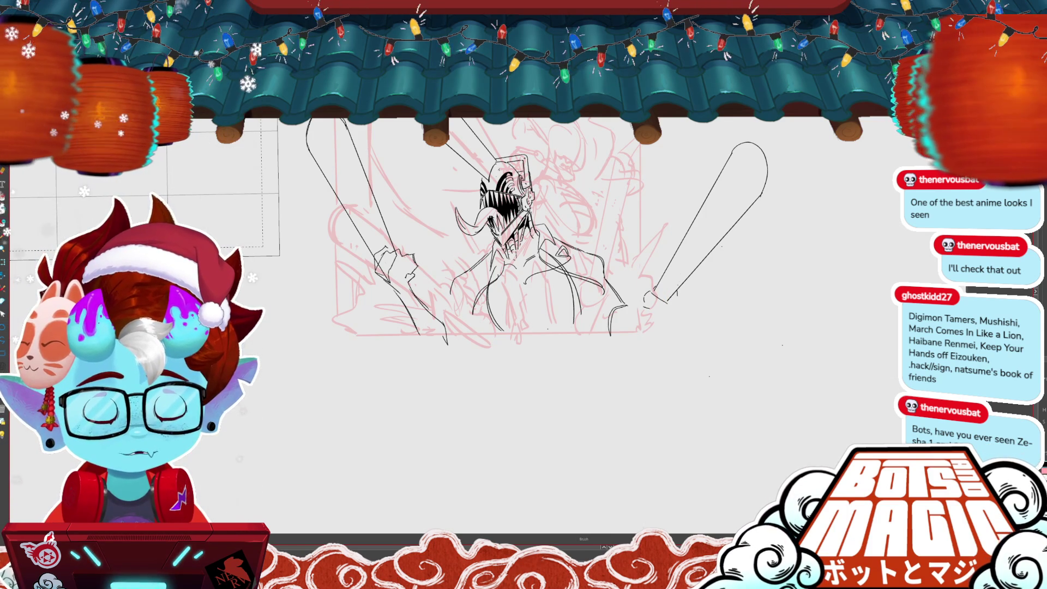
pyautogui.moveTo(491, 246); pyautogui.dragTo(446, 221)
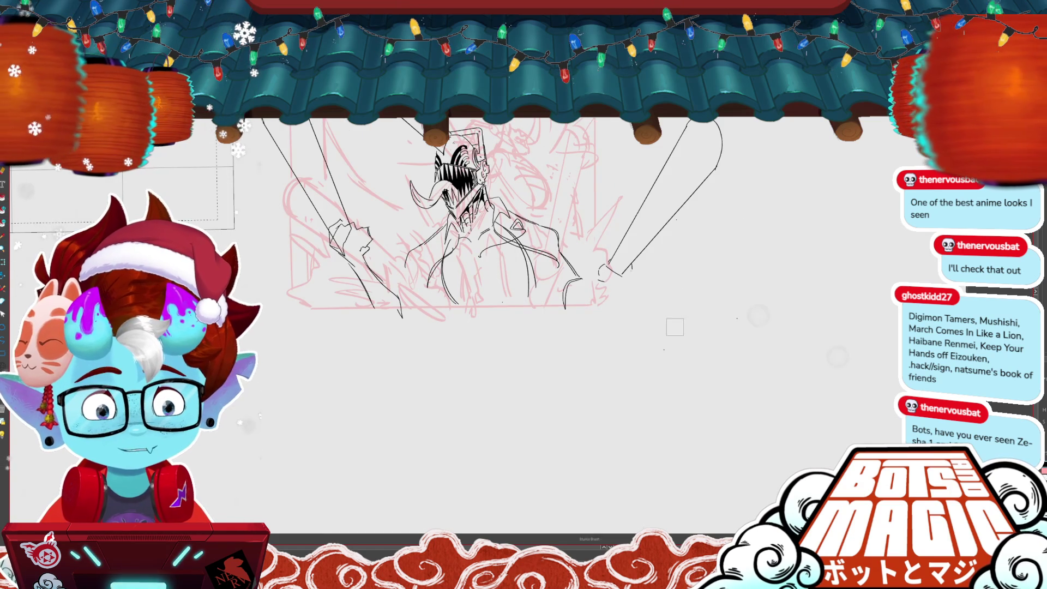
pyautogui.moveTo(634, 262); pyautogui.dragTo(628, 271)
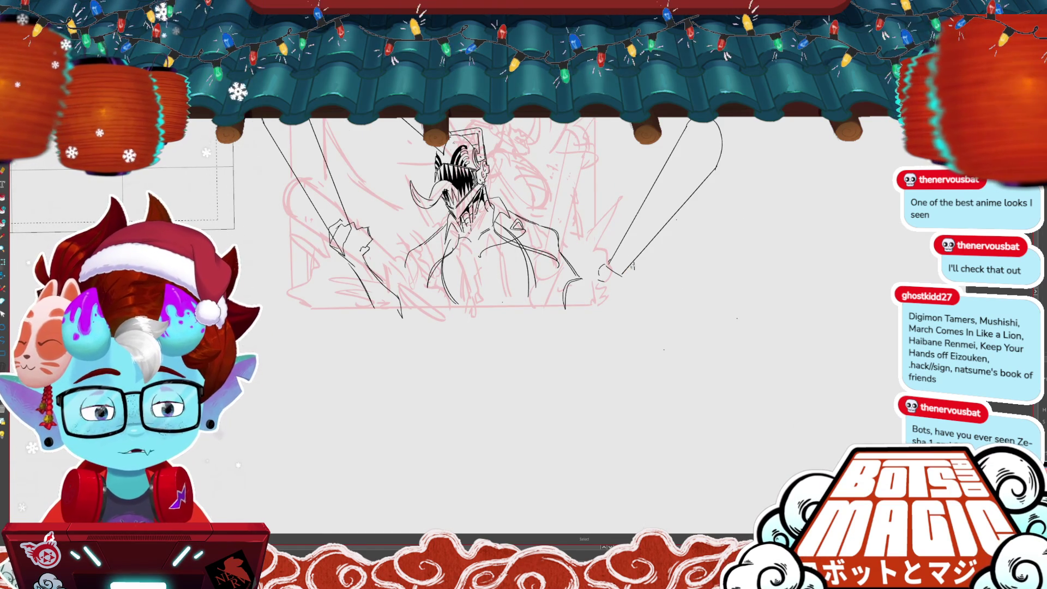
pyautogui.moveTo(635, 264)
pyautogui.mouseDown()
pyautogui.moveTo(629, 277)
pyautogui.moveTo(613, 273)
pyautogui.mouseUp()
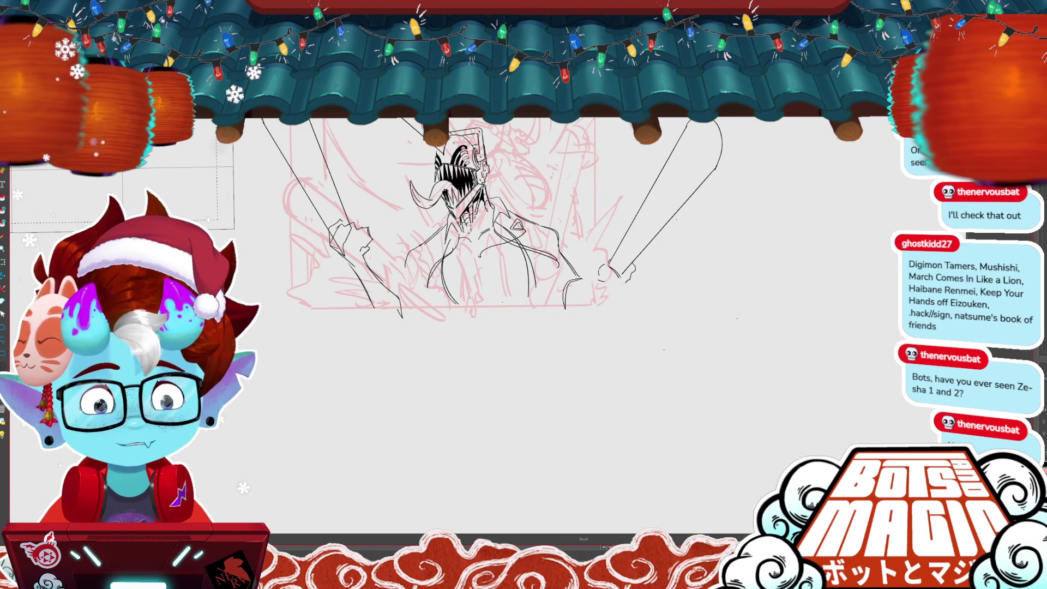
pyautogui.hotkey('ctrl', 'z')
pyautogui.hotkey('ctrl', 'y')
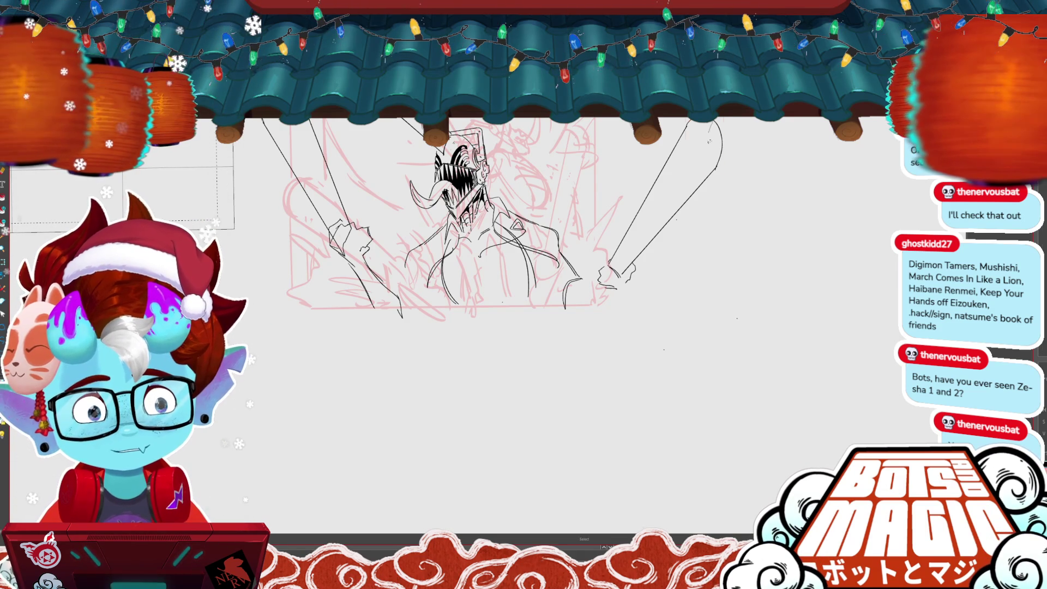
pyautogui.click(719, 153)
pyautogui.click(739, 145)
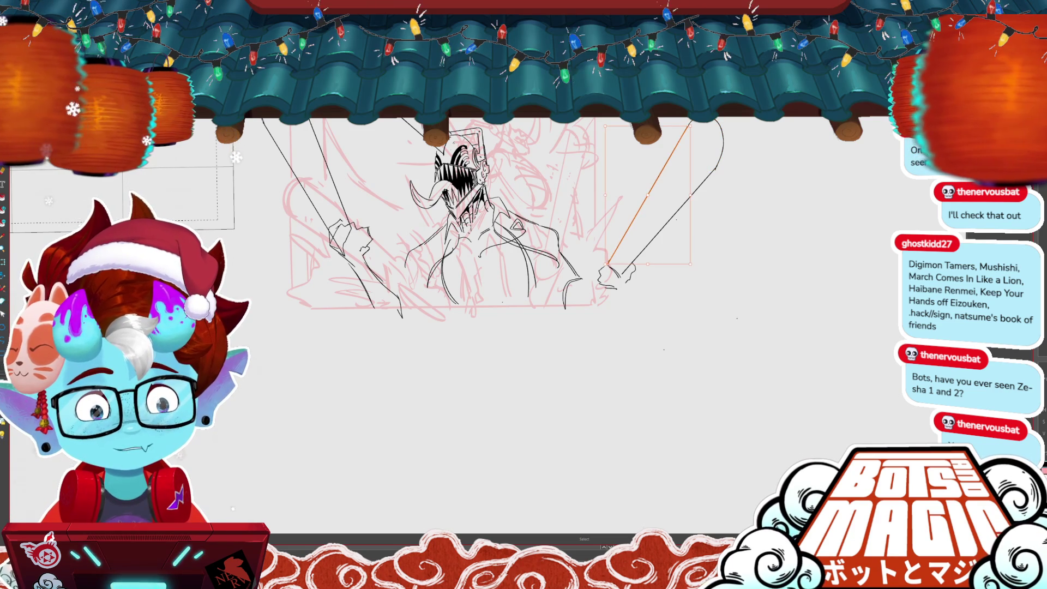
# Step: Ink the right leg line, right foot sole with a side curve, and the left foot
pyautogui.press('b')
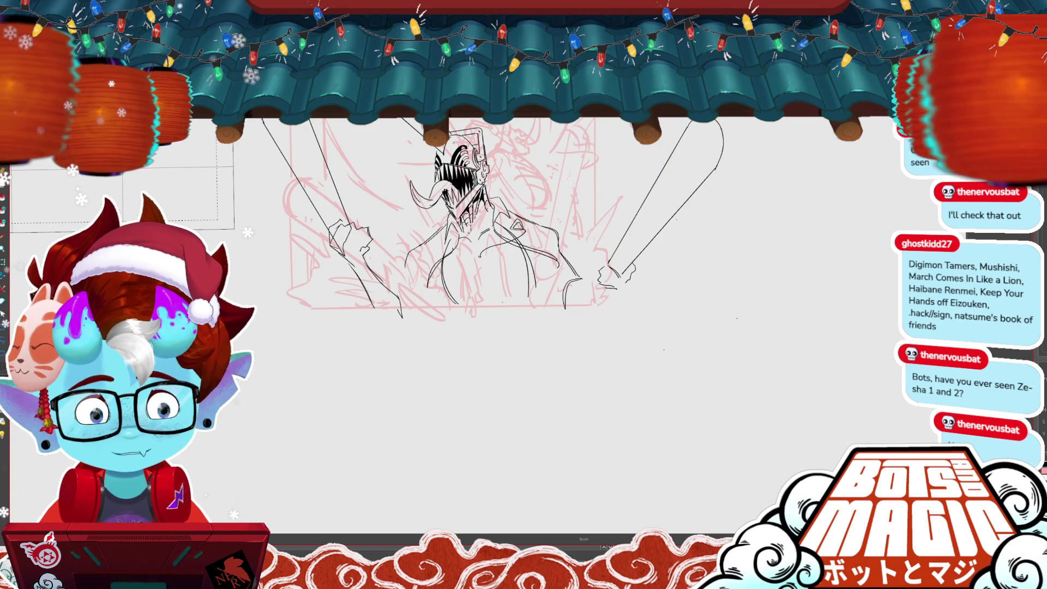
pyautogui.moveTo(585, 296); pyautogui.dragTo(574, 319)
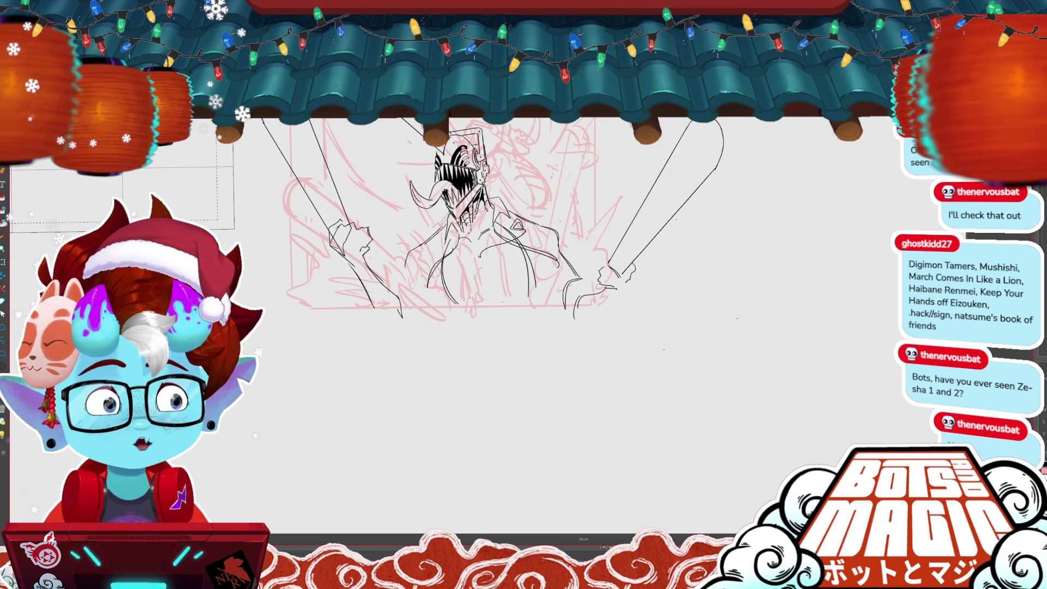
pyautogui.moveTo(633, 276); pyautogui.dragTo(606, 322)
pyautogui.moveTo(582, 278)
pyautogui.mouseDown()
pyautogui.moveTo(572, 311)
pyautogui.moveTo(554, 311)
pyautogui.moveTo(554, 291)
pyautogui.mouseUp()
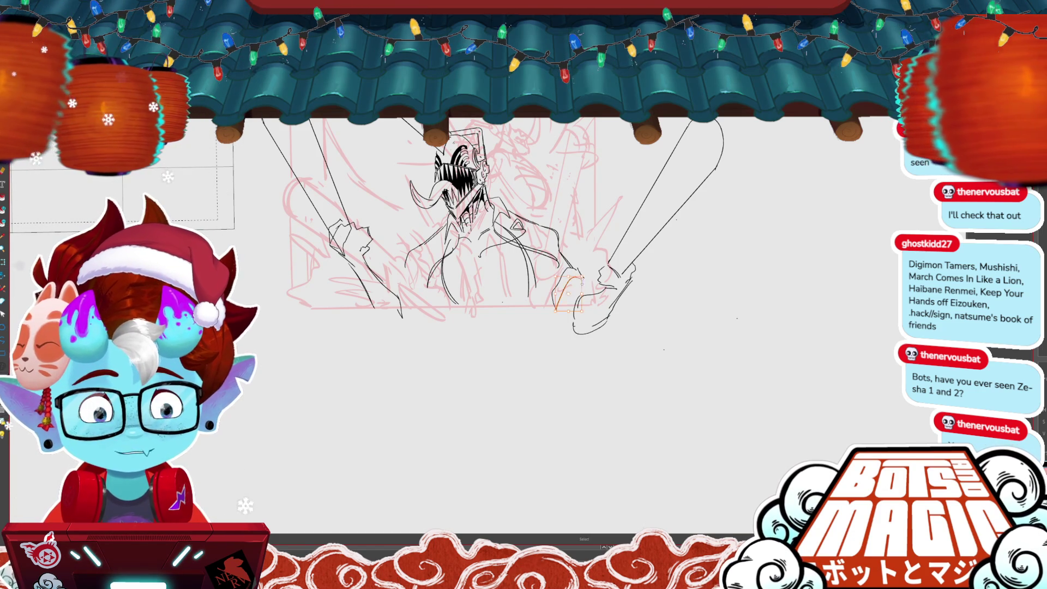
pyautogui.moveTo(572, 268); pyautogui.dragTo(564, 312)
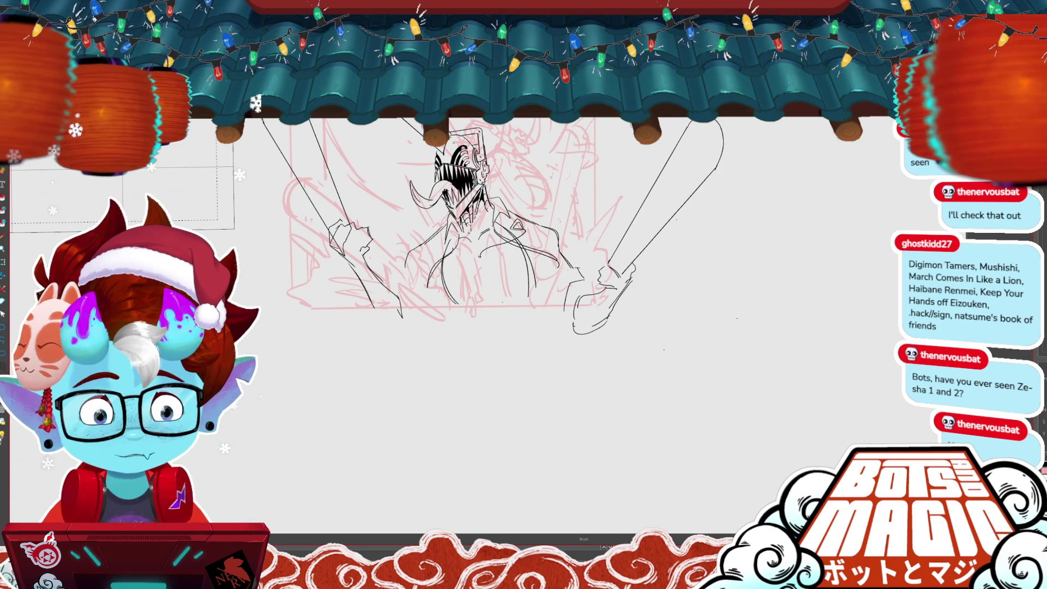
pyautogui.moveTo(578, 268); pyautogui.dragTo(553, 298)
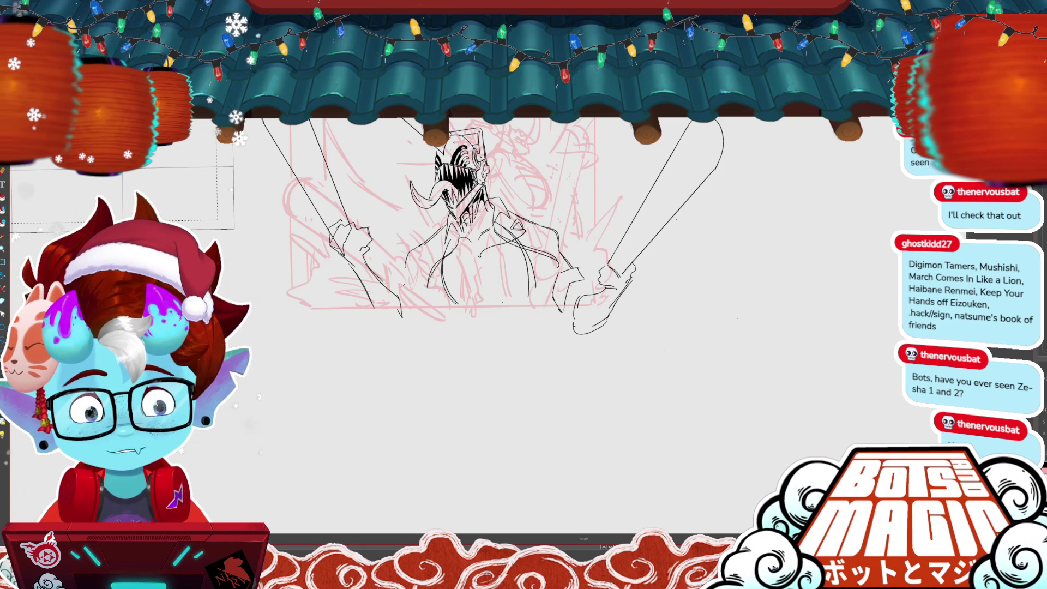
pyautogui.moveTo(391, 289)
pyautogui.mouseDown()
pyautogui.moveTo(413, 320)
pyautogui.moveTo(395, 331)
pyautogui.moveTo(372, 310)
pyautogui.mouseUp()
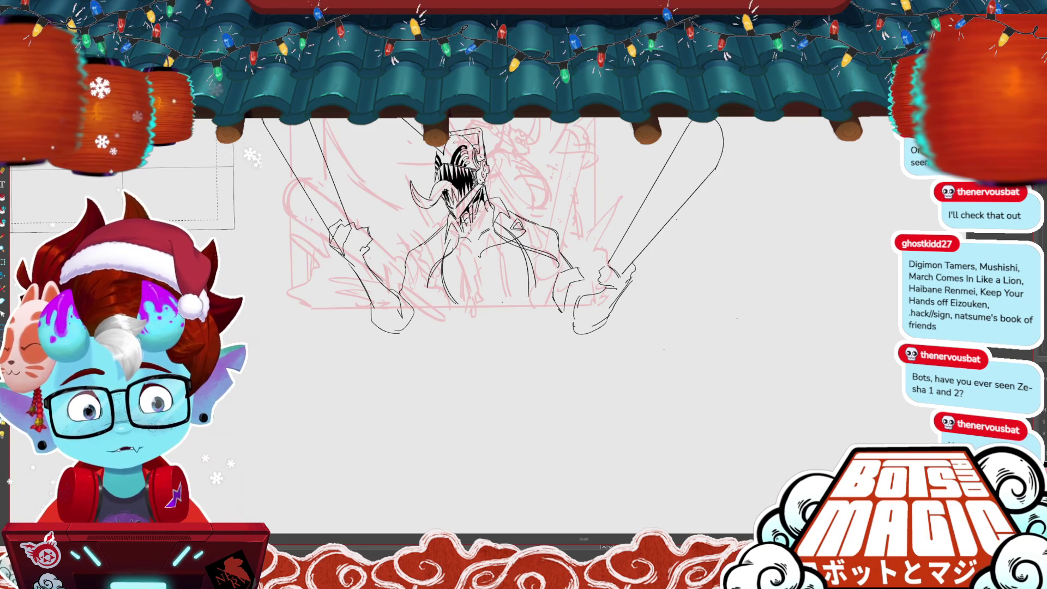
pyautogui.press('m')
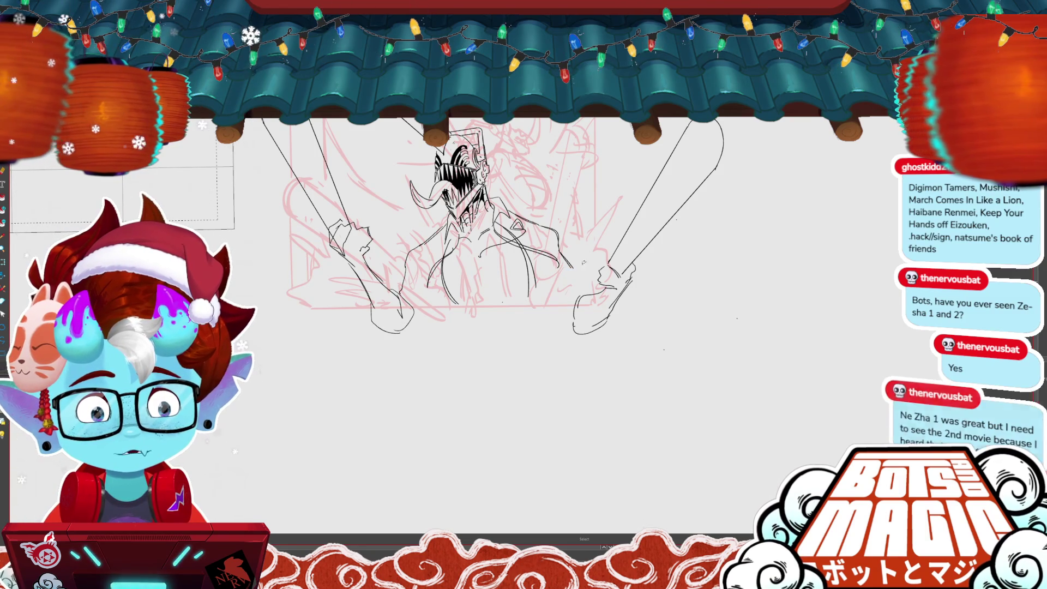